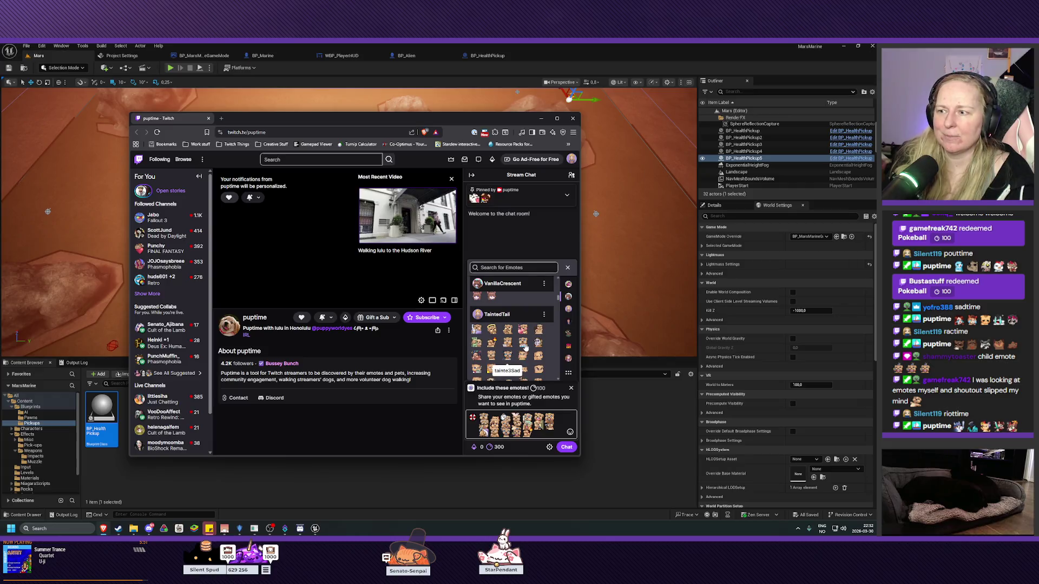
- Insert TaintedTail emotes from the emote picker into the puptime chat message
scroll(515, 354, "down", 1)
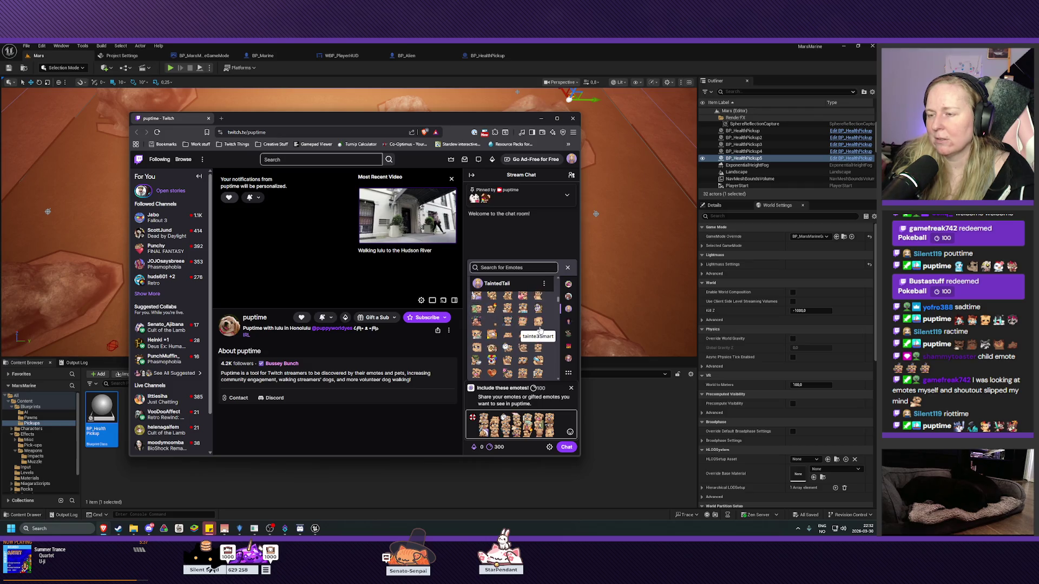
left_click(480, 323)
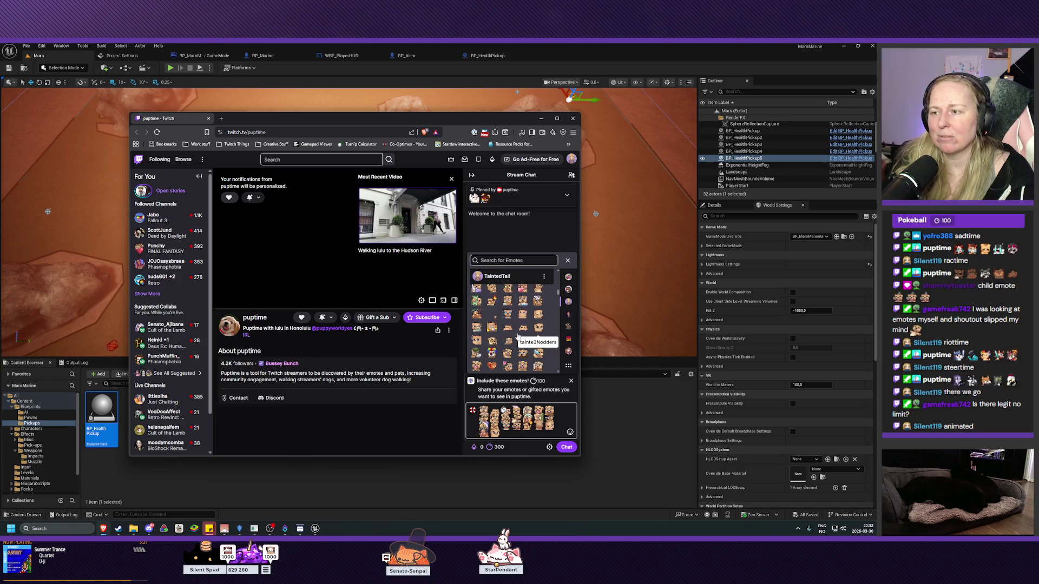
scroll(514, 338, "down", 1)
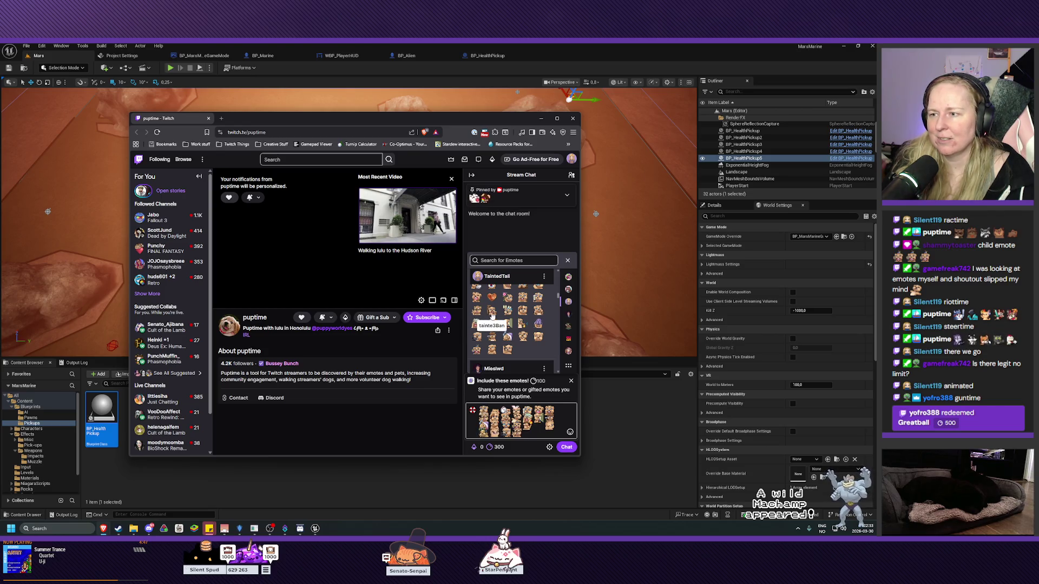
scroll(513, 333, "up", 1)
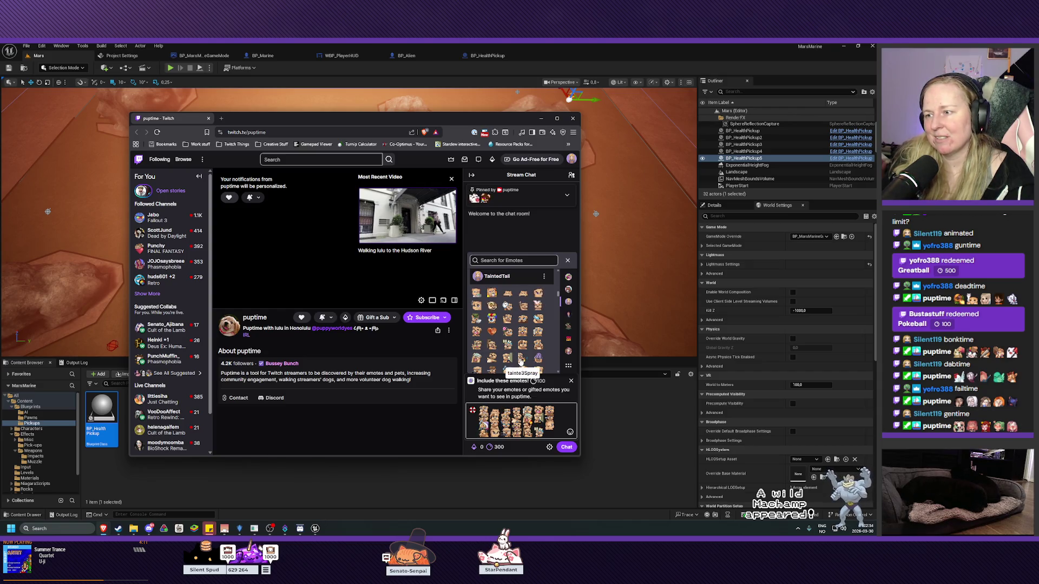
scroll(520, 336, "down", 2)
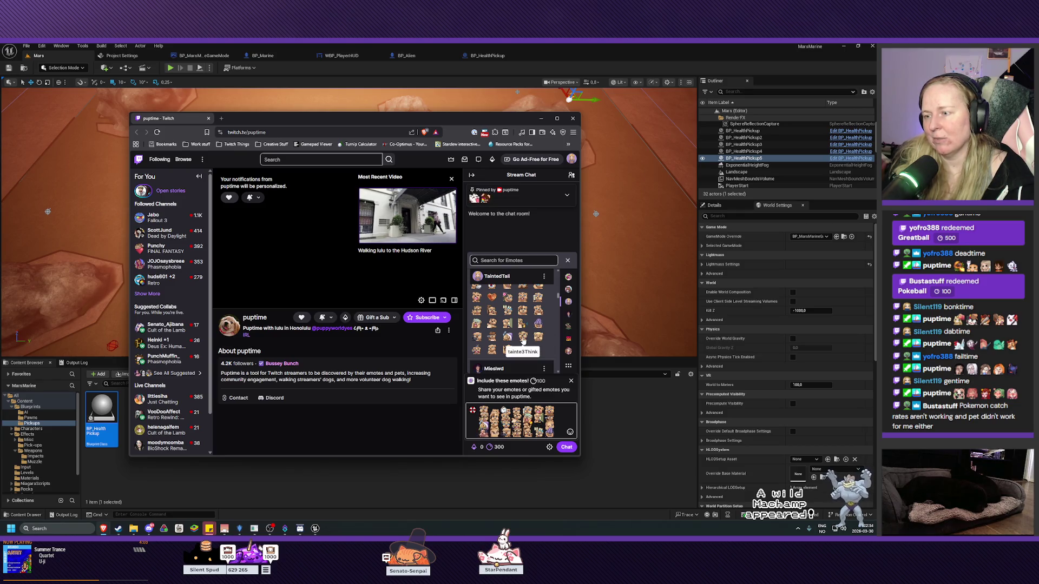
left_click(523, 338)
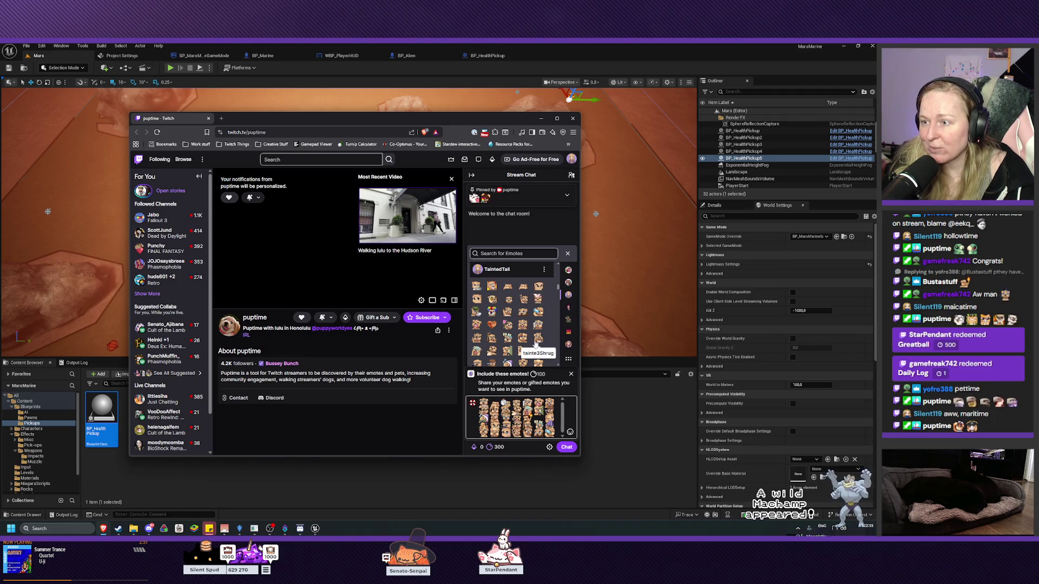
- Add one more emote and send the emote-filled redemption message to puptime's chat
scroll(510, 347, "down", 1)
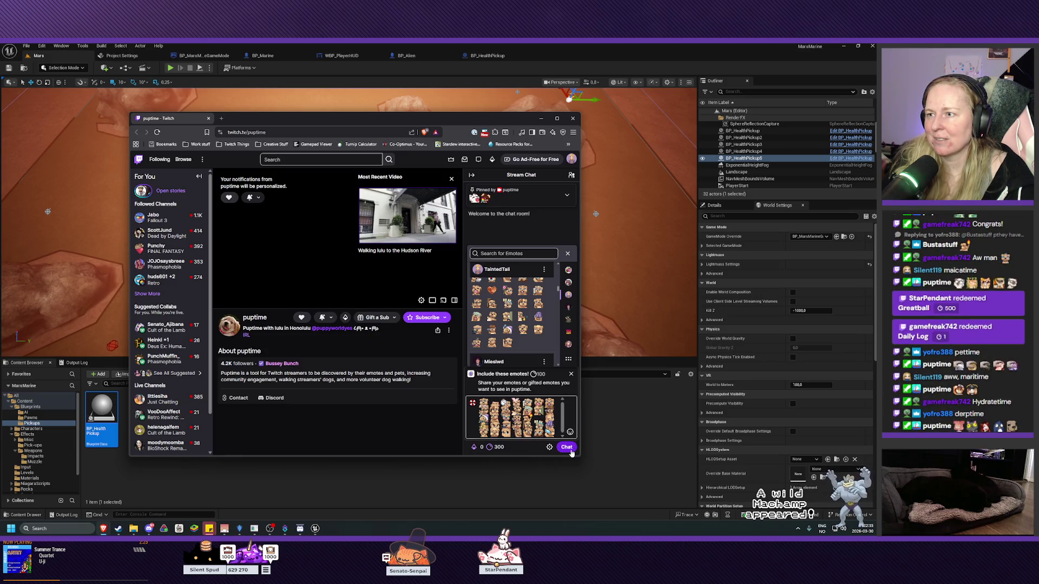
left_click(571, 452)
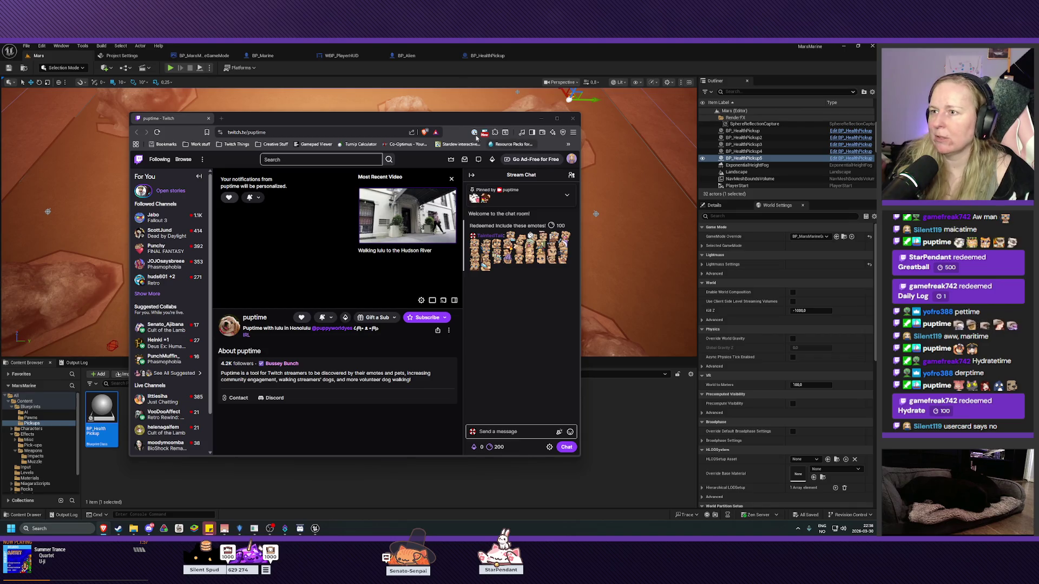
- Open the TaintedTail channel page from the avatar menu in a new tab and switch to it
left_click(572, 159)
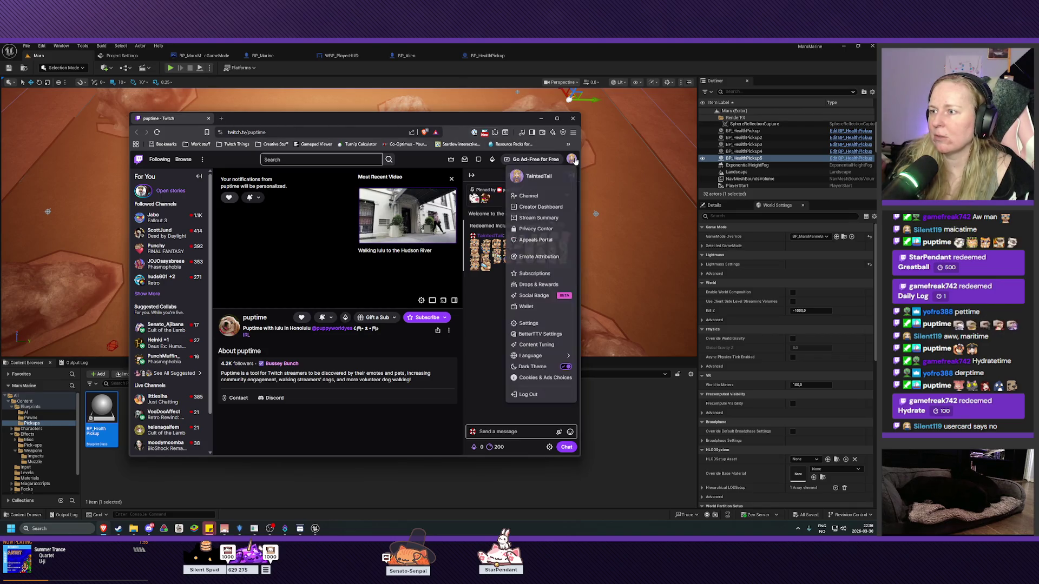
middle_click(528, 196)
left_click(254, 120)
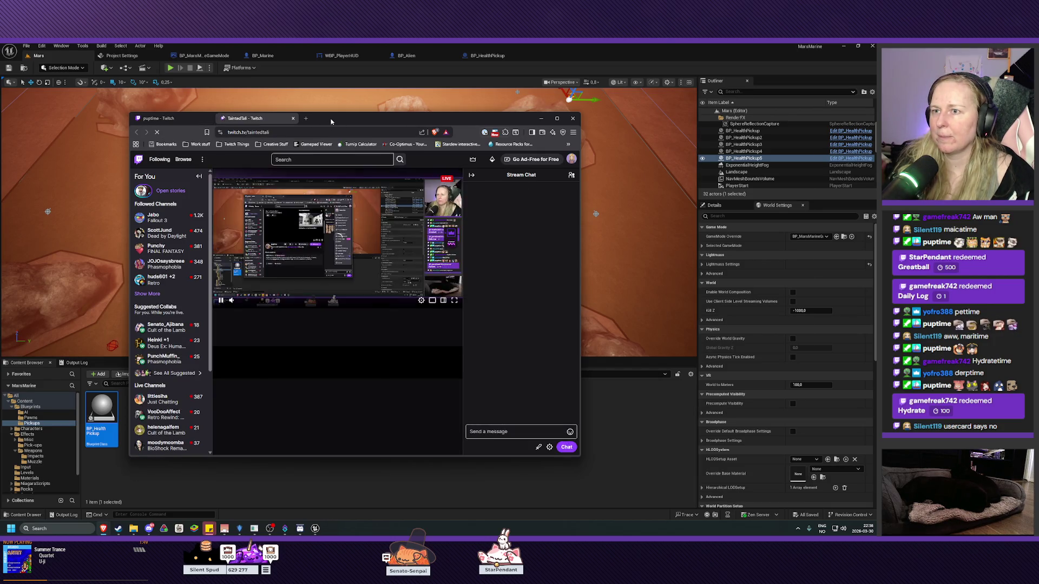
- Minimize the browser to reveal the Unreal Editor and switch to WBP_PlayerHUD
left_click(541, 118)
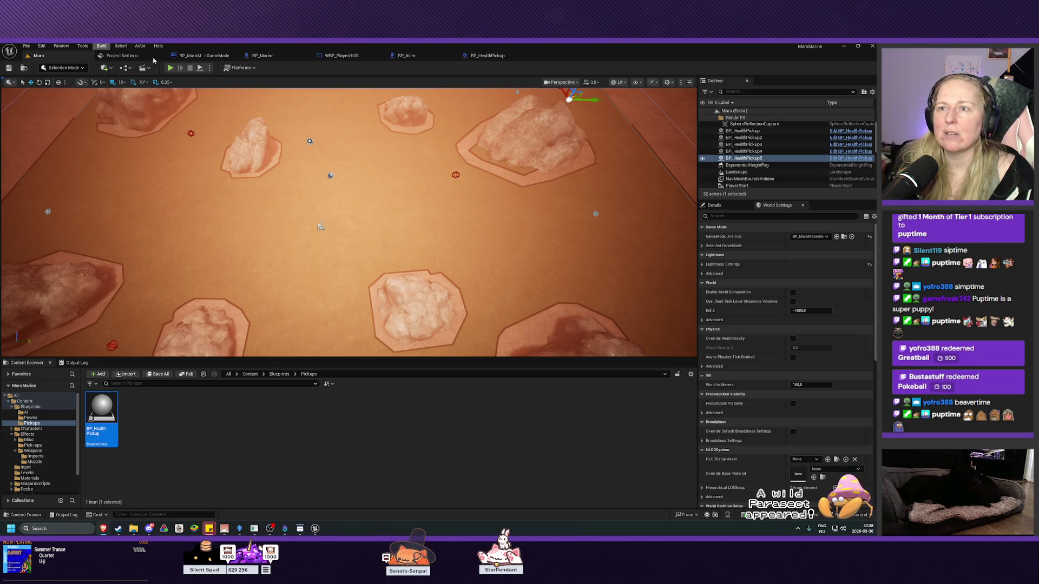
left_click(346, 57)
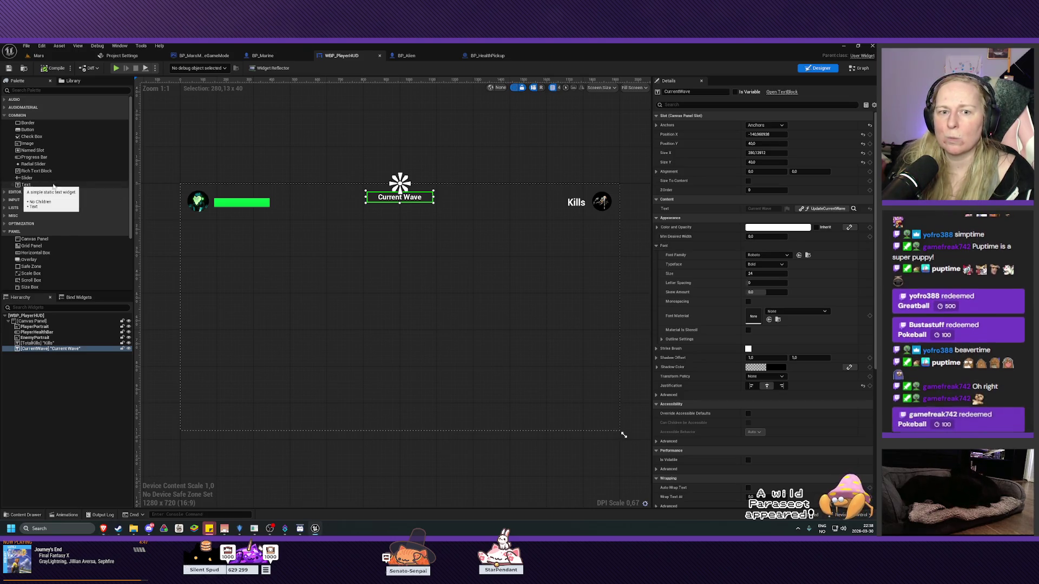
- Drag a Text widget from the Palette onto the canvas just below Current Wave
mouse_move(27, 185)
left_mouse_down()
mouse_move(328, 294)
mouse_move(373, 289)
mouse_move(400, 264)
left_mouse_up()
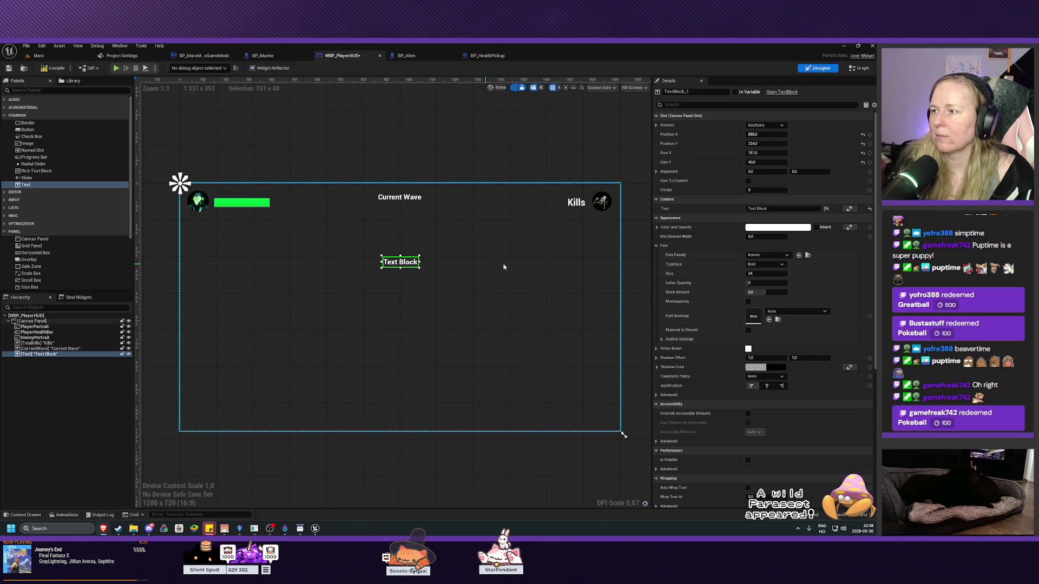
- Anchor the text block to the screen centre and widen it to about 498 by 40
left_click(765, 125)
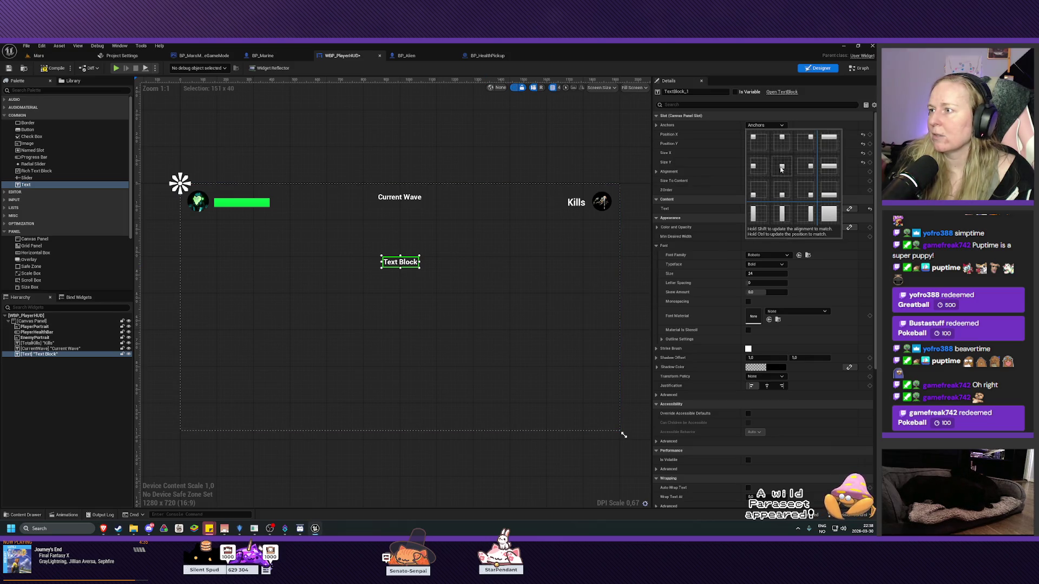
left_click(779, 166, "ctrl")
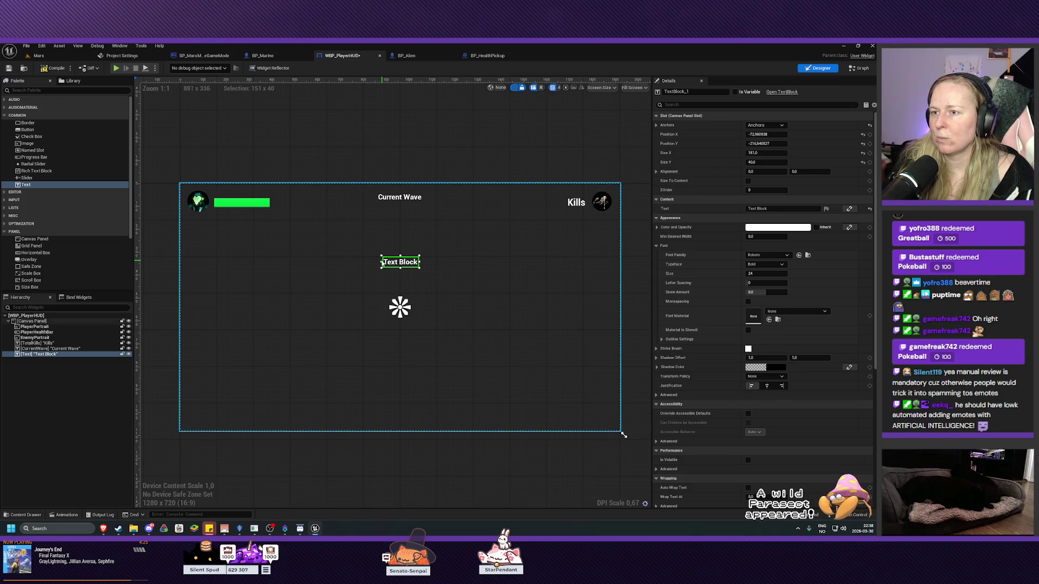
left_click_drag(382, 263, 341, 263)
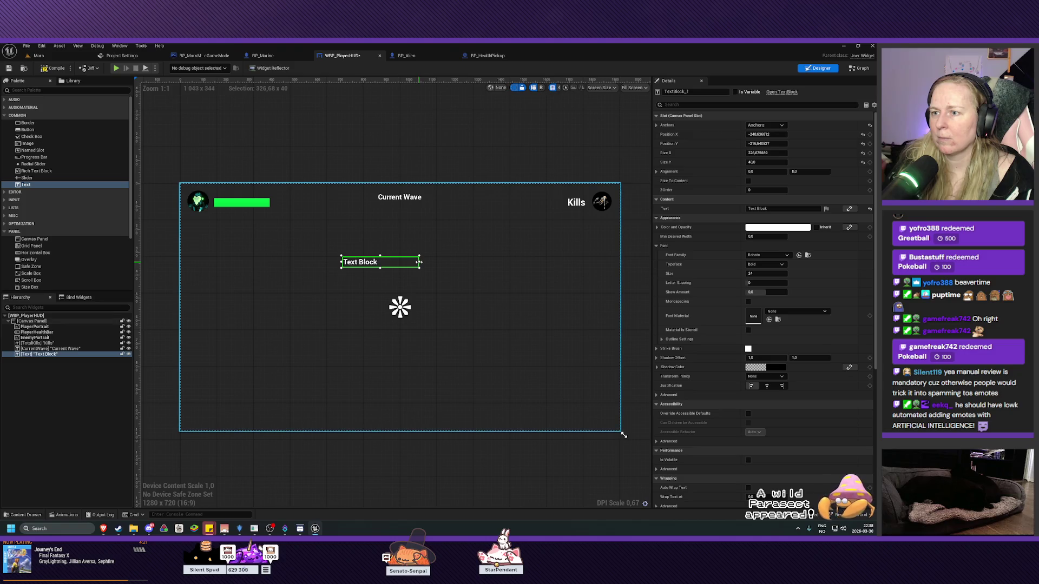
left_click_drag(419, 263, 459, 262)
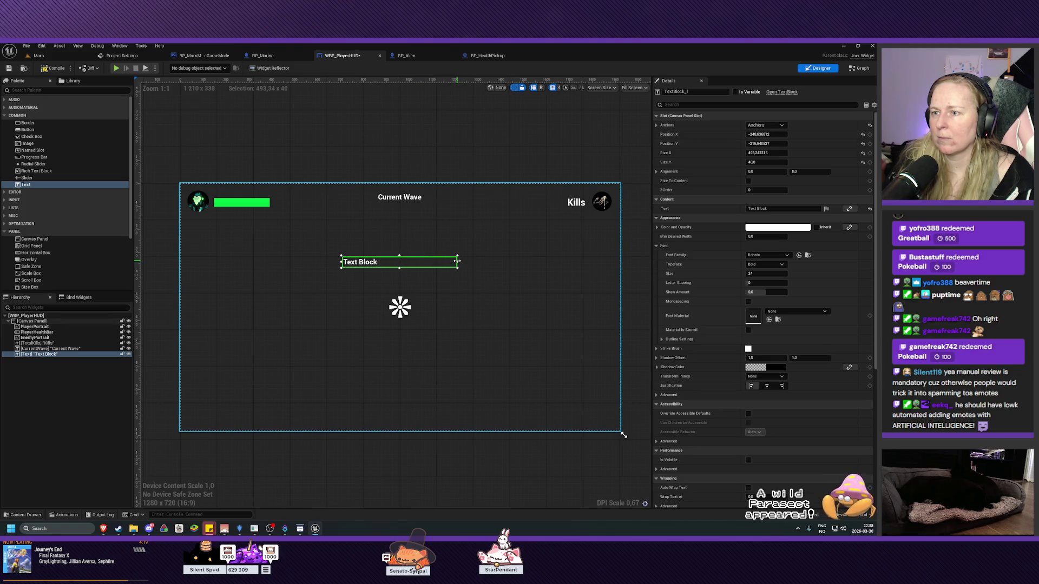
scroll(416, 287, "up", 5)
scroll(415, 282, "up", 2)
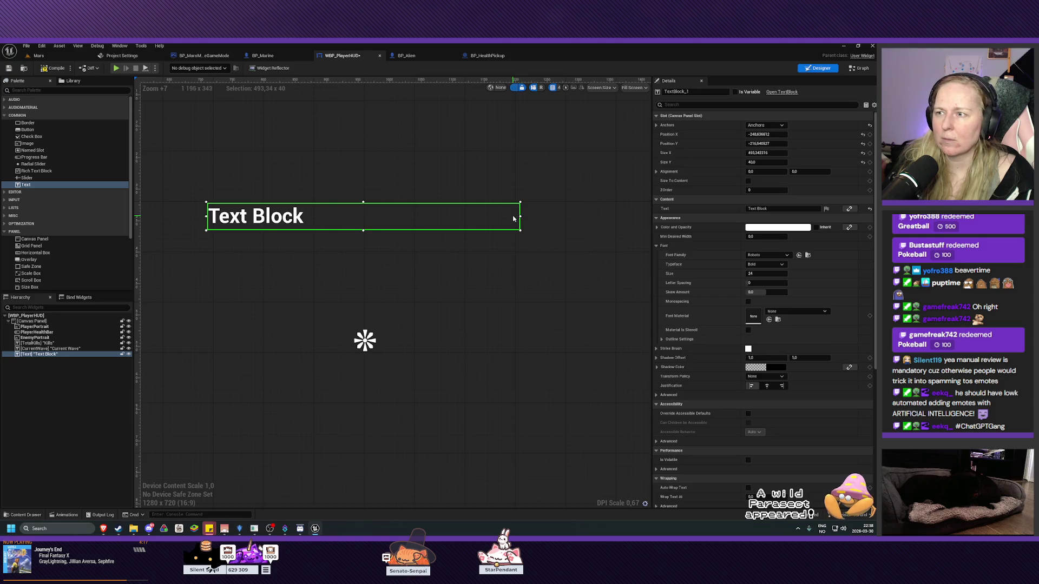
left_click_drag(519, 217, 523, 217)
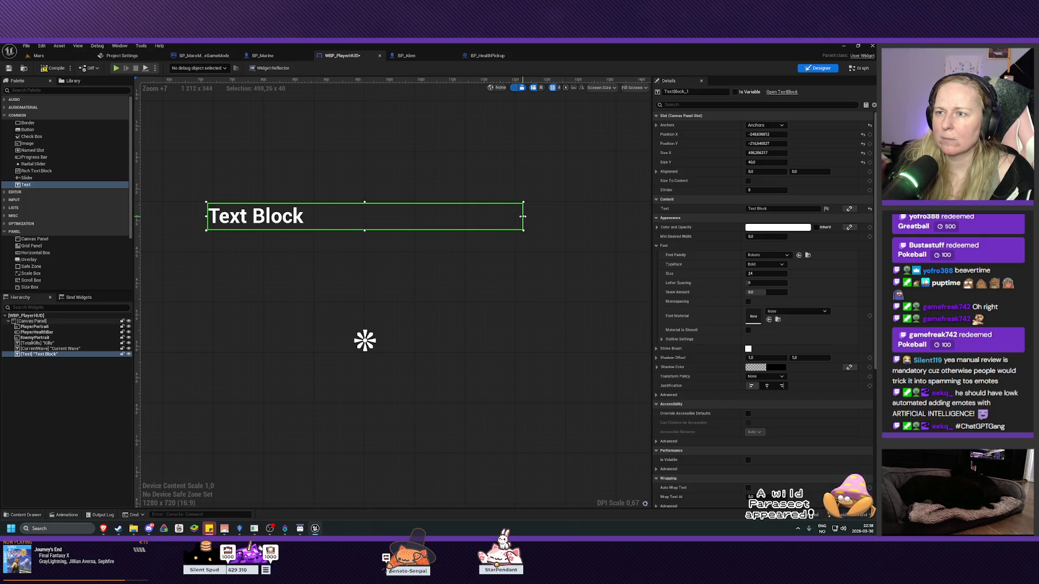
- Centre-justify the text block's text and save WBP_PlayerHUD
left_click(767, 386)
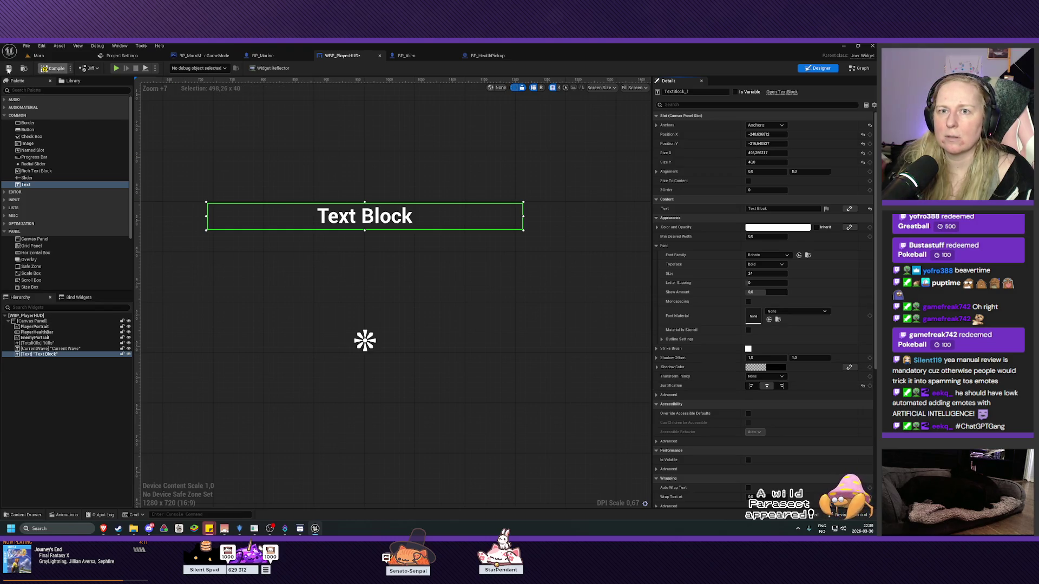
left_click(9, 68)
left_click_drag(413, 297, 427, 307)
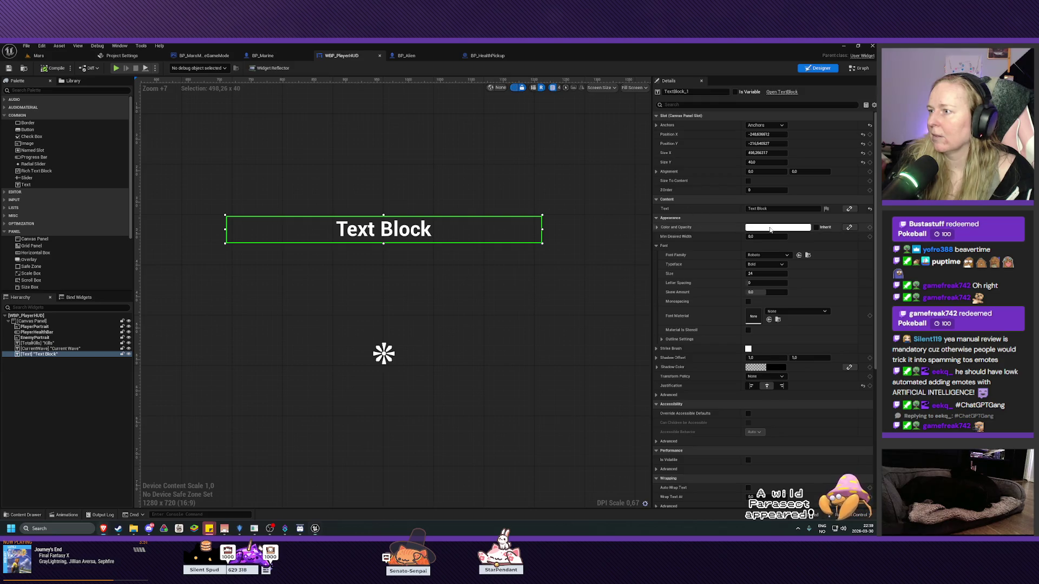
- Set the text block's Color and Opacity to a red hue in the Color Picker
left_click(777, 227)
left_click(686, 277)
left_click_drag(685, 278, 685, 278)
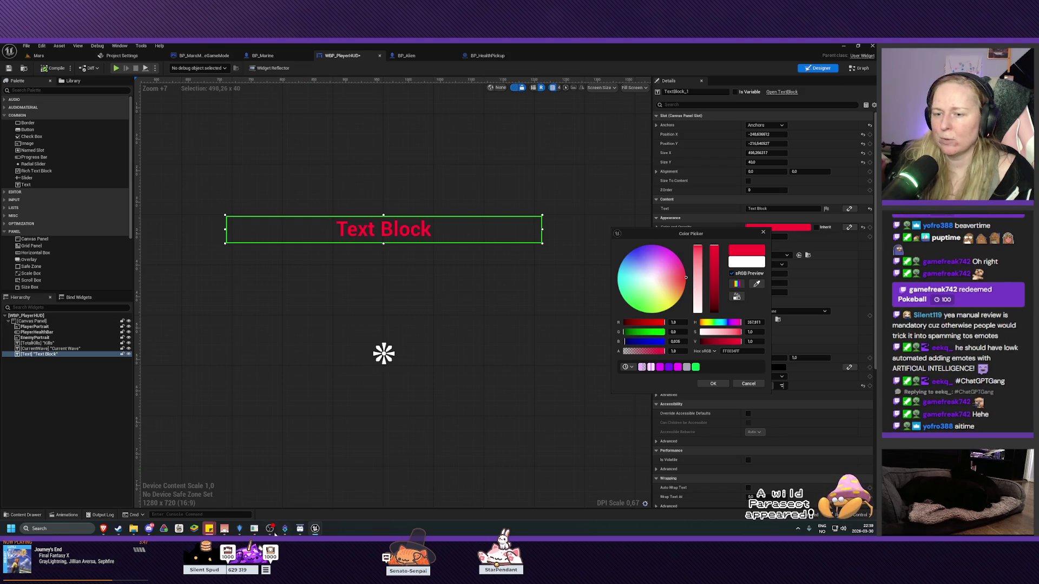
left_click(239, 529)
- Start a craft at the Fine Smithing Station, then return to the editor canvas around the text
left_click(179, 395)
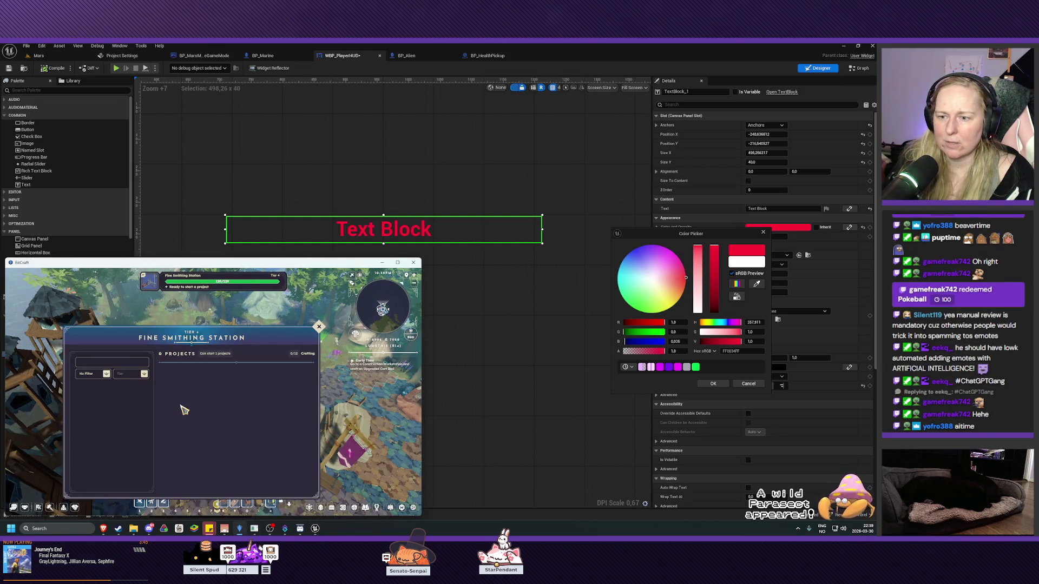
left_click(198, 412)
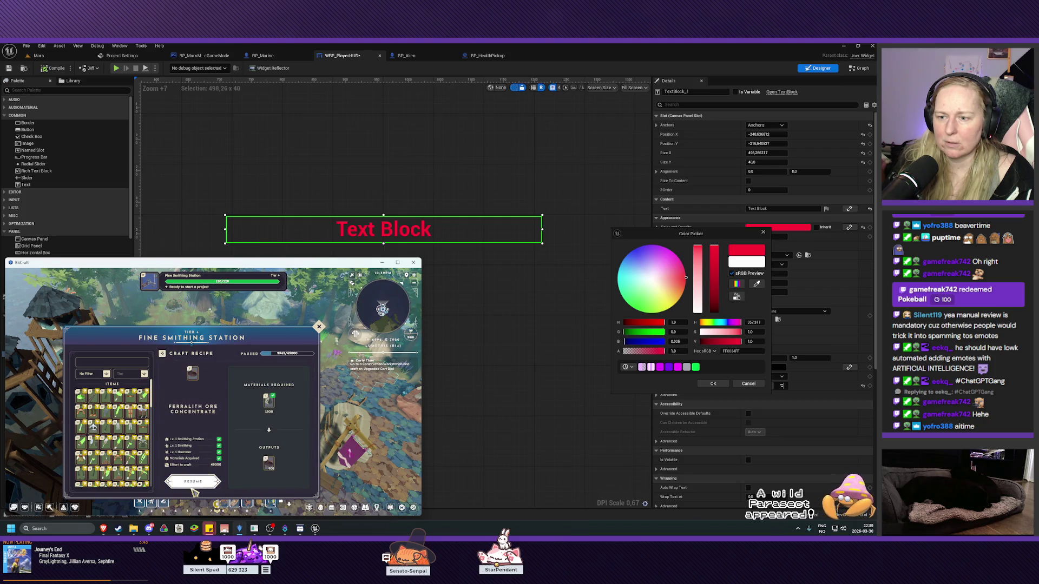
key("Escape")
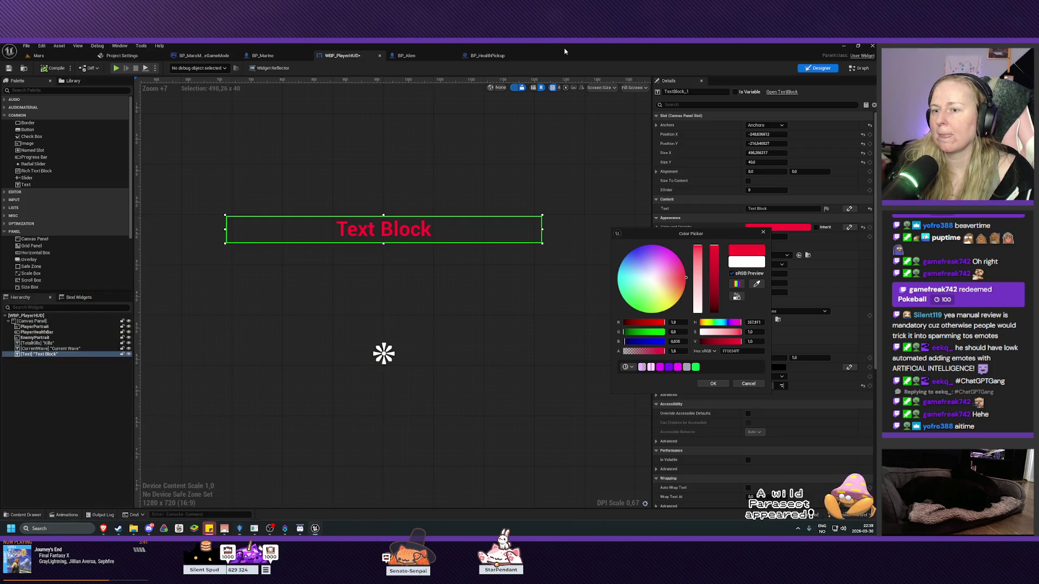
left_click(512, 165)
scroll(440, 278, "down", 5)
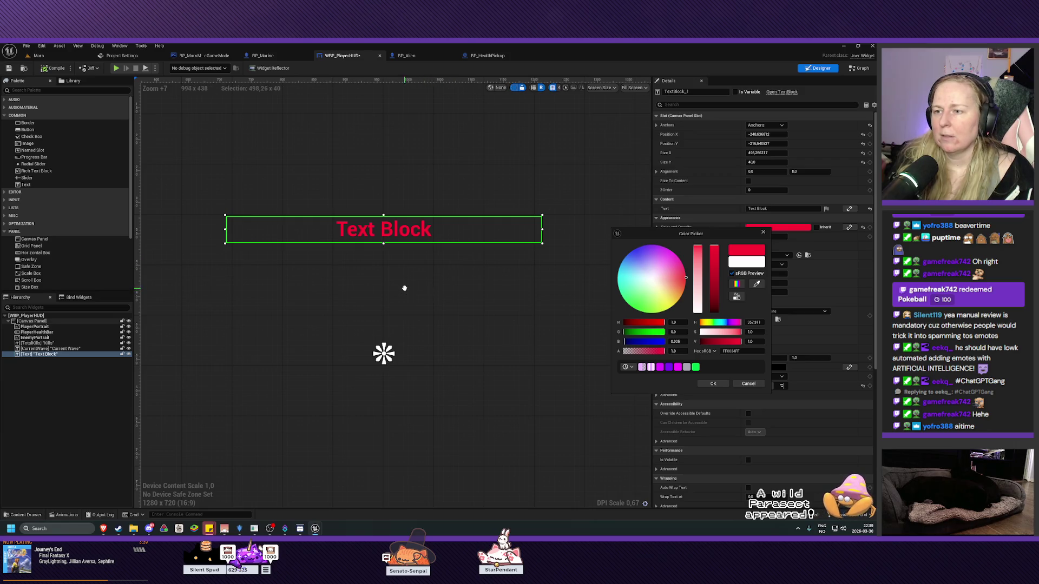
left_click_drag(490, 320, 435, 310)
- Set the red text's font size to 56 and make its box taller to fit
left_click(764, 232)
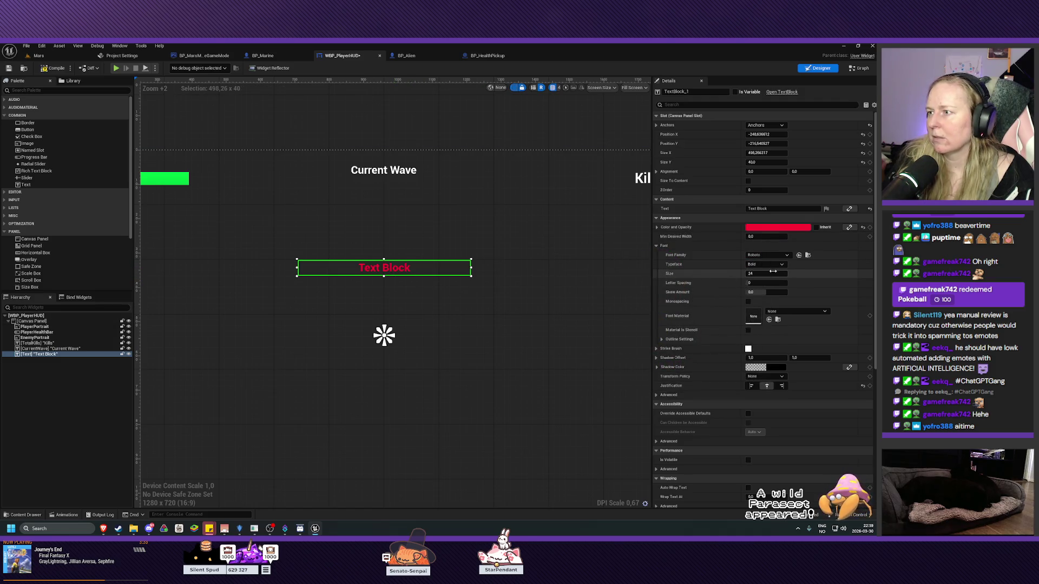
left_click(773, 272)
type("56")
key("Return")
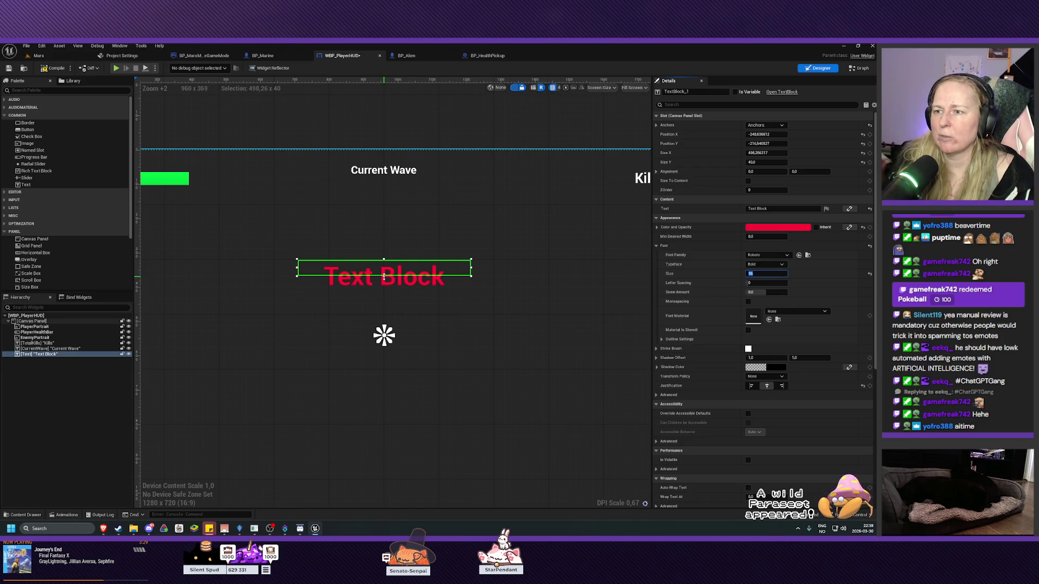
left_click_drag(384, 276, 385, 296)
scroll(434, 332, "down", 4)
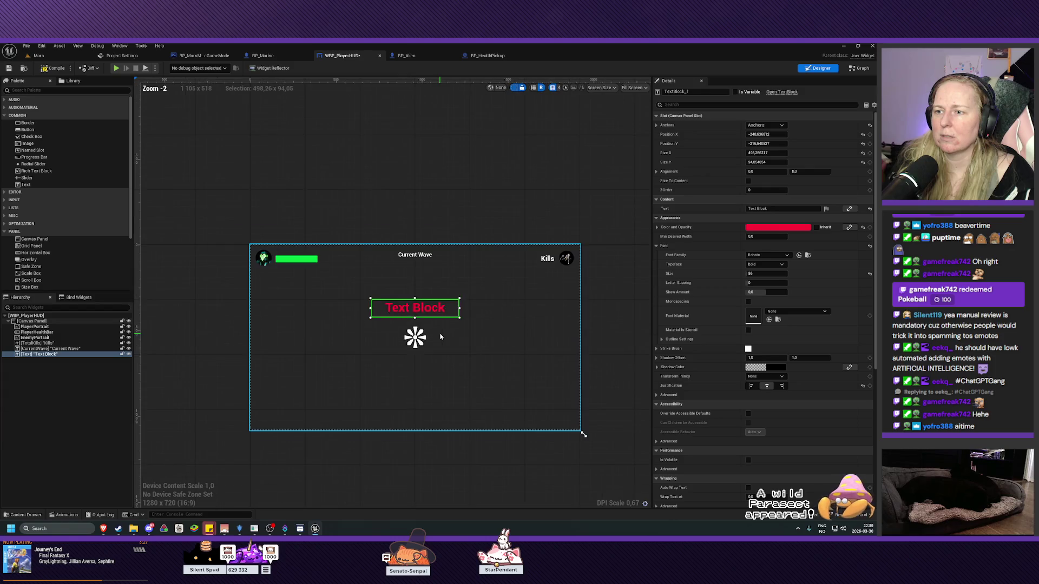
scroll(580, 433, "up", 1)
- Reduce the font size to 38, shorten the box to match, and save WBP_PlayerHUD
left_click(758, 273)
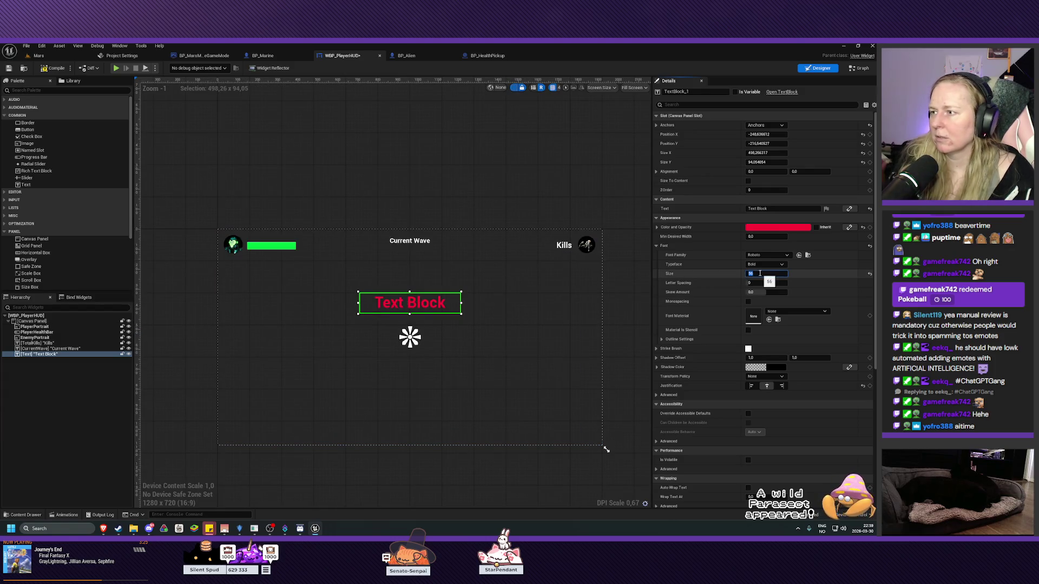
type("8")
key("Return")
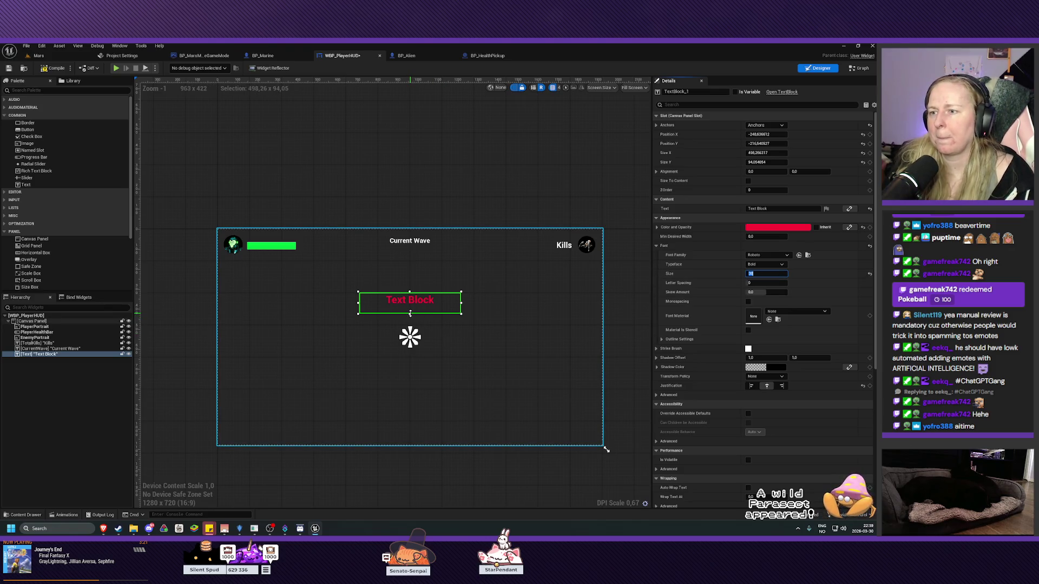
left_click_drag(409, 313, 410, 306)
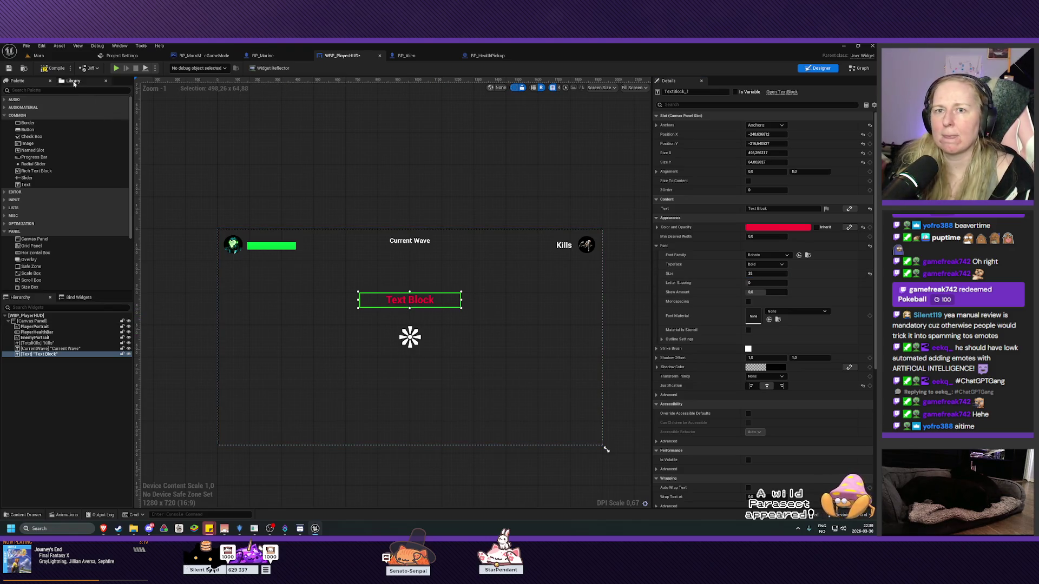
left_click(8, 68)
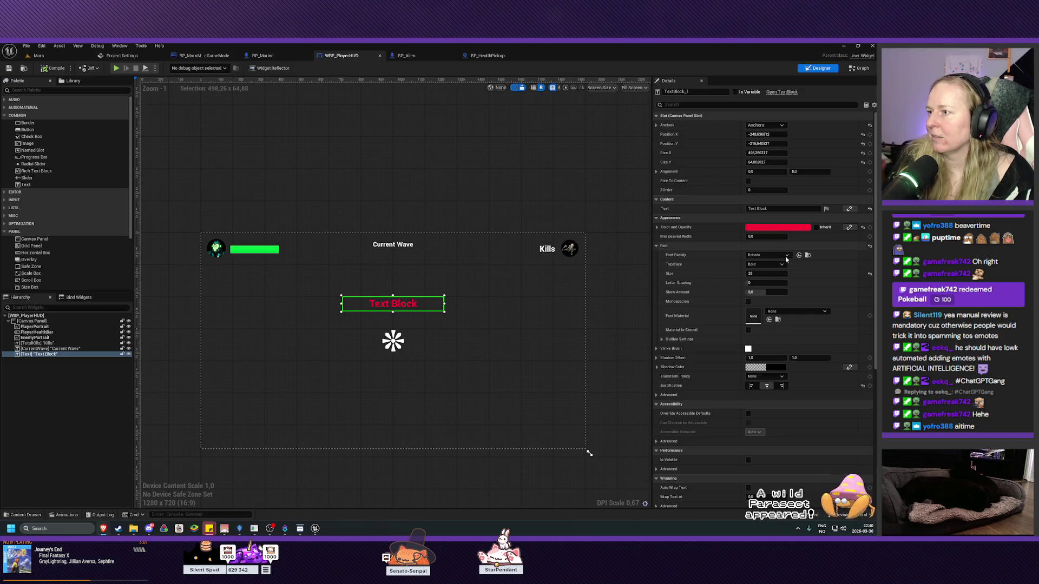
- Replace the placeholder with 'WARNING!' and 'RETURN TO PLAY AREA' on two lines
left_click(776, 208)
type("WARN")
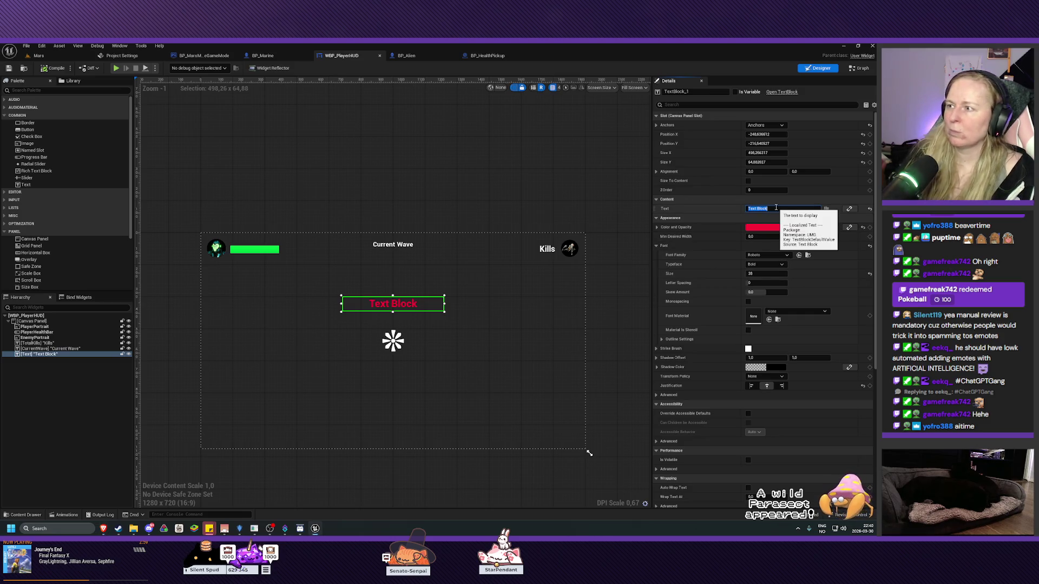
type("ING!")
key("shift+Return")
type("R")
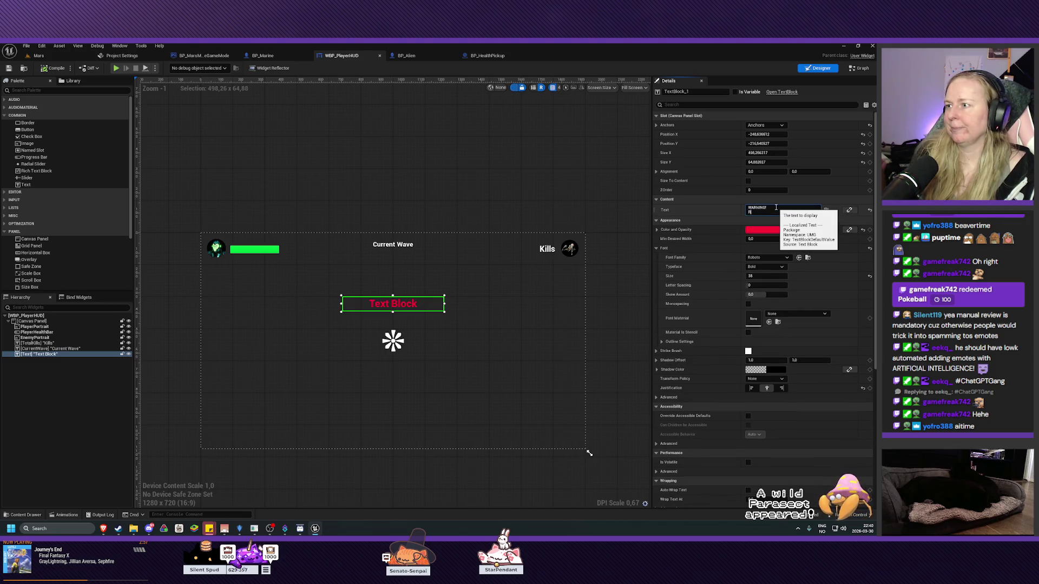
type("ETURN TO PLA")
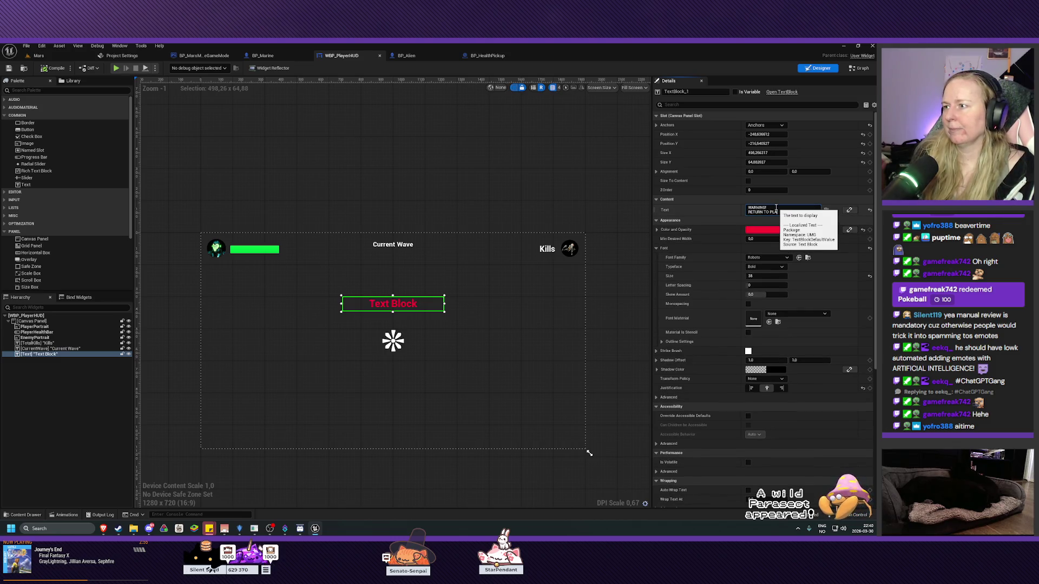
type("Y AREA")
key("Return")
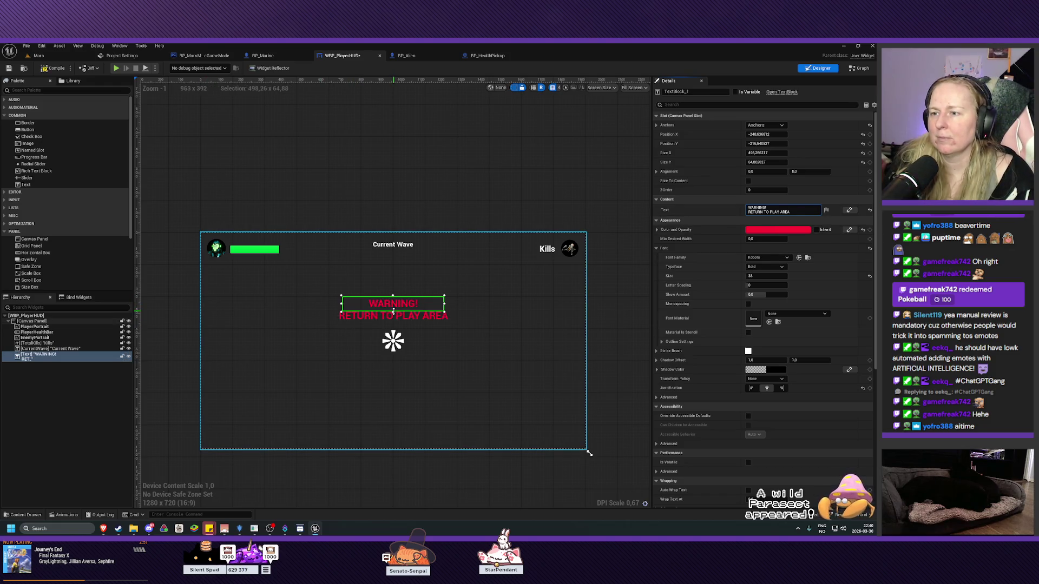
- Enlarge the warning box to fit both lines and save the HUD widget
mouse_move(393, 310)
left_mouse_down()
mouse_move(393, 324)
mouse_move(457, 310)
left_mouse_up()
left_click_drag(341, 310, 326, 309)
scroll(424, 323, "up", 3)
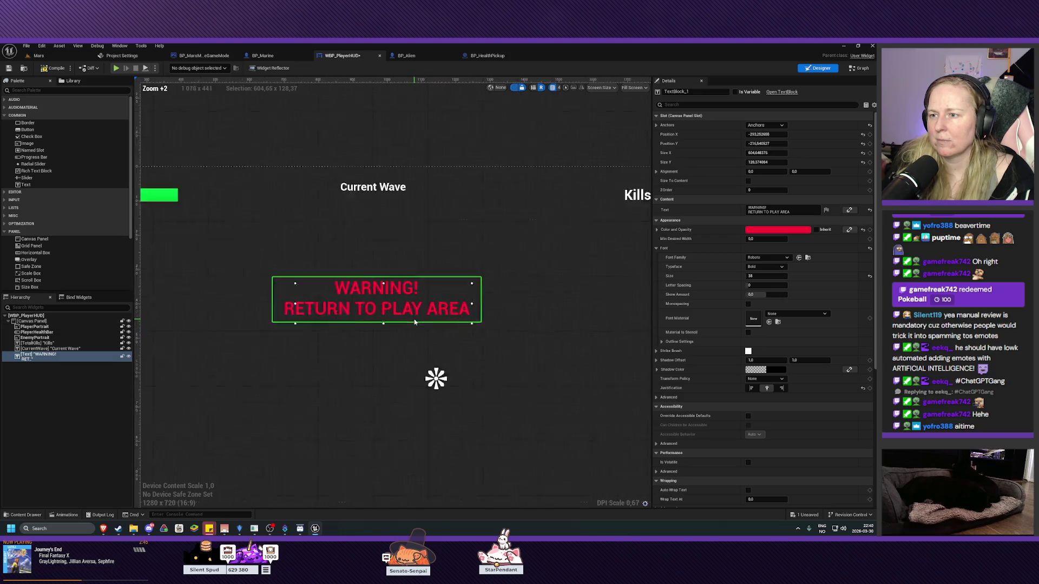
scroll(415, 322, "up", 2)
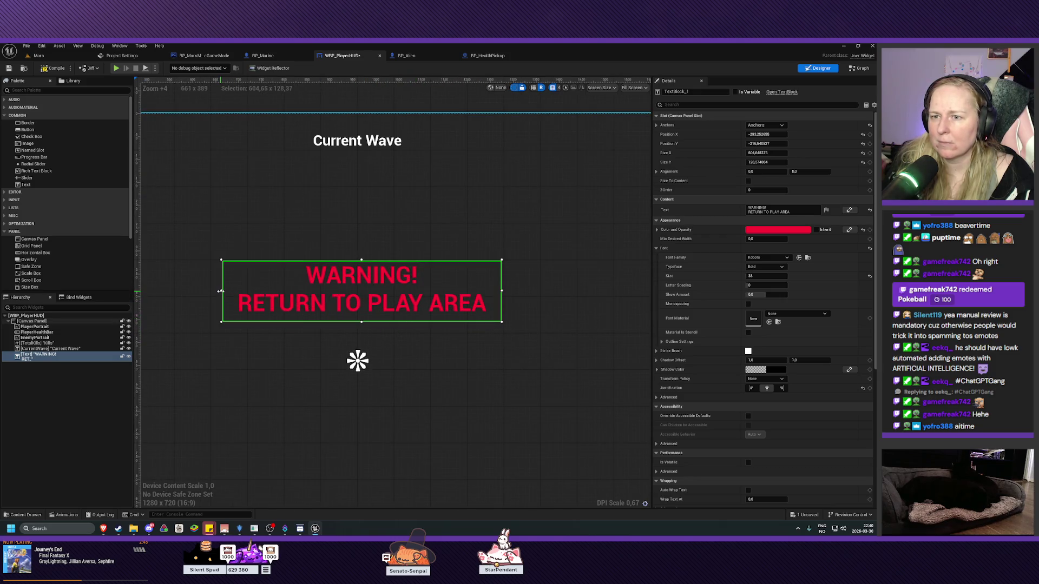
left_click_drag(220, 291, 213, 291)
left_click(9, 68)
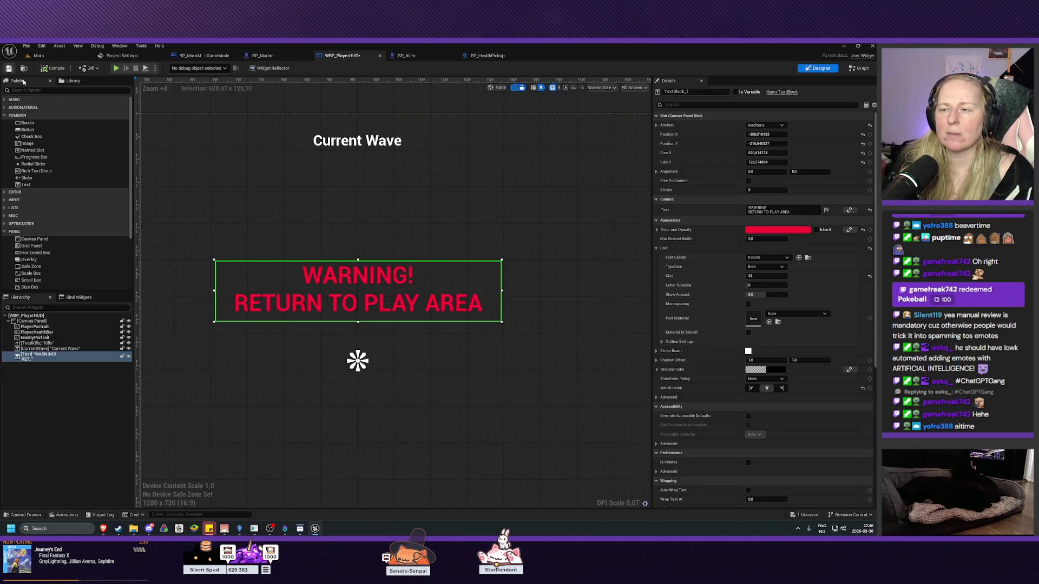
- Set the warning's font size to 36, then compile and save WBP_PlayerHUD
scroll(436, 382, "down", 6)
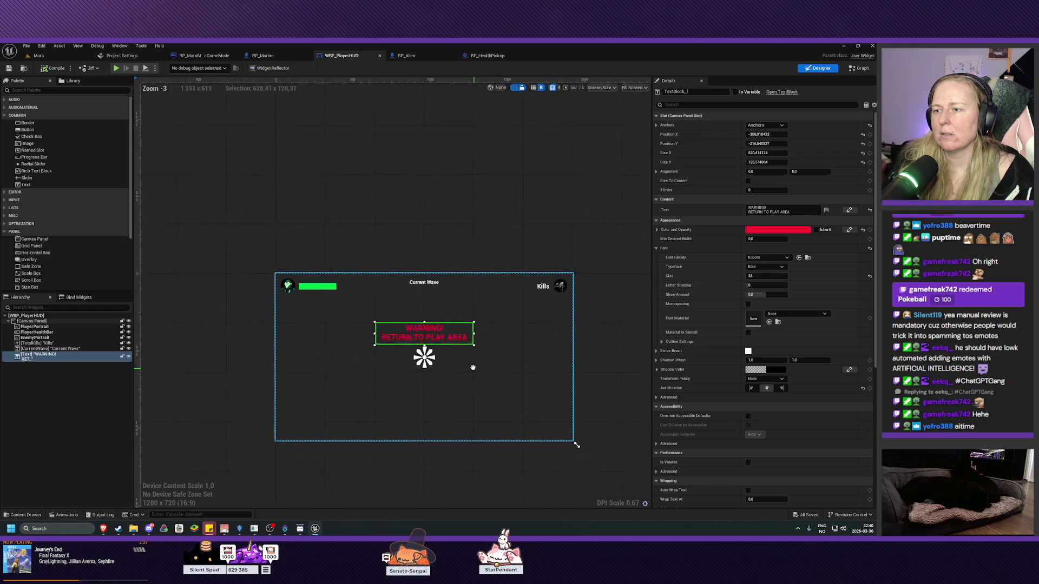
scroll(439, 339, "up", 3)
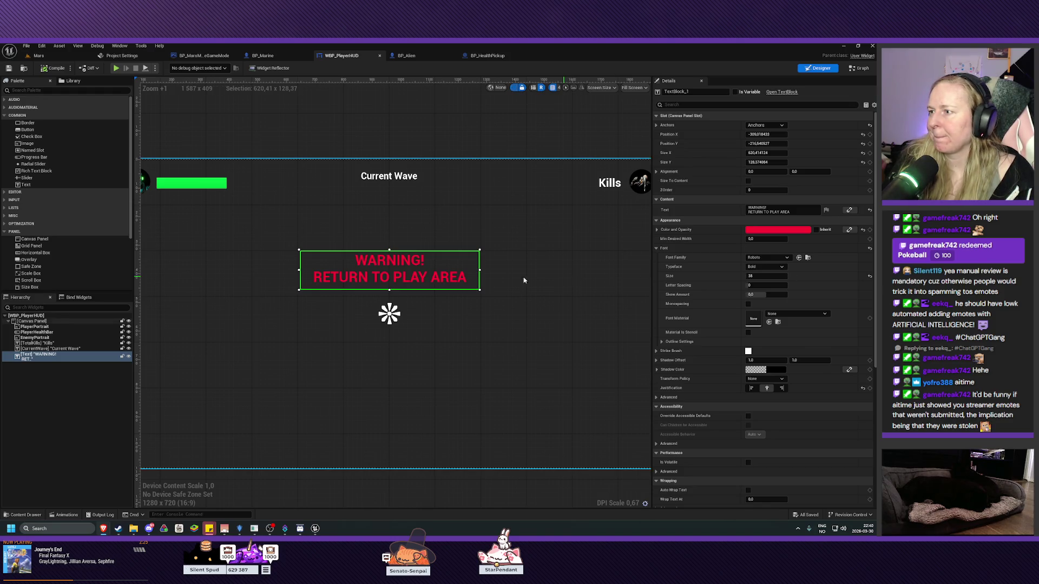
type("36")
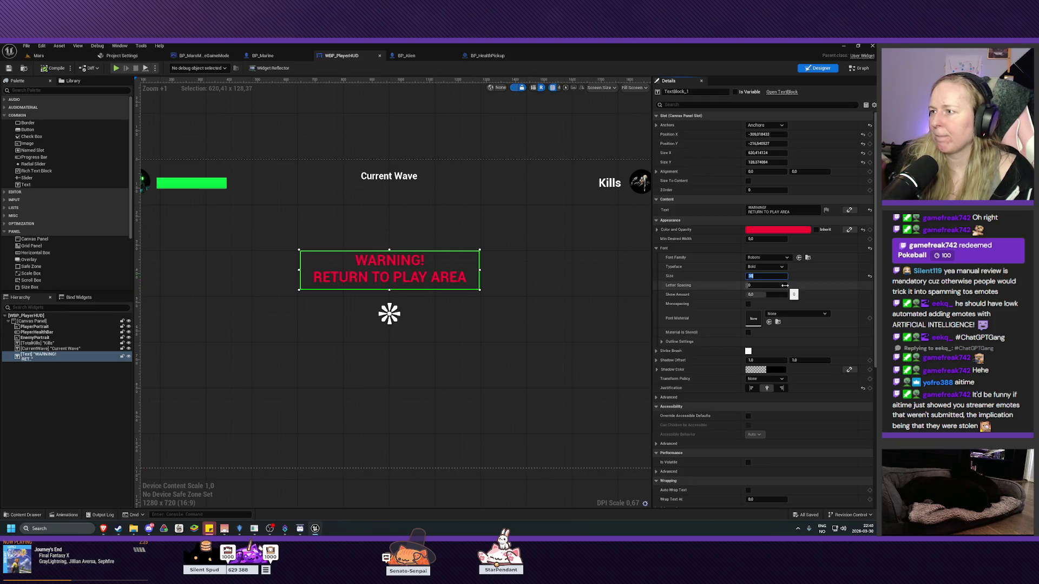
key("Return")
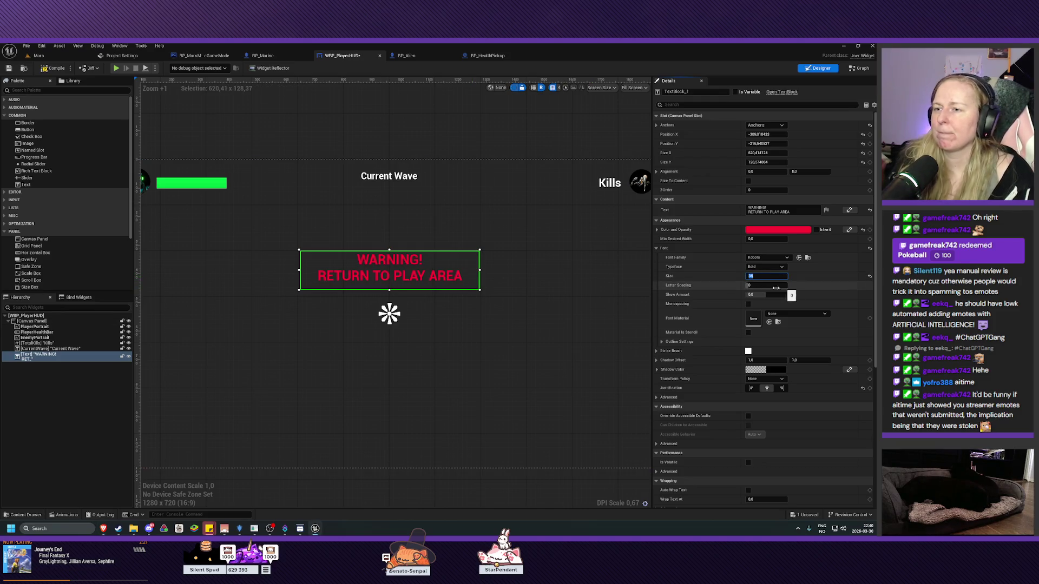
left_click(57, 69)
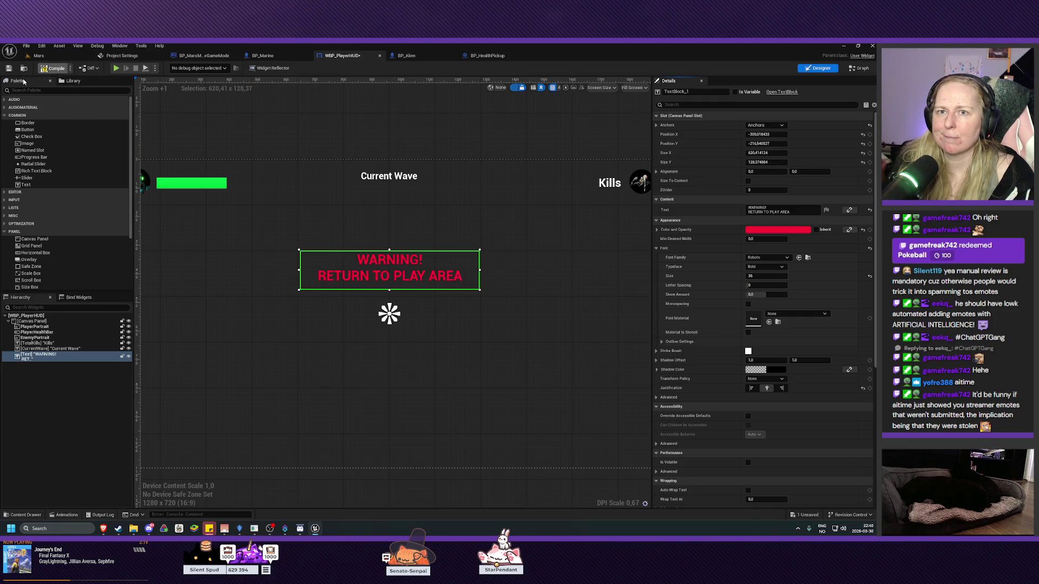
left_click(9, 69)
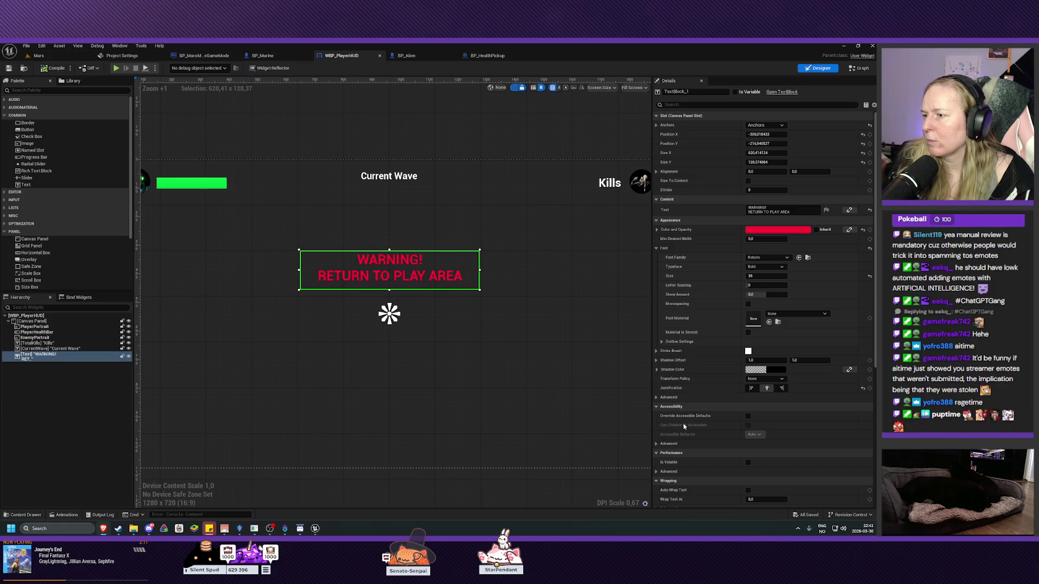
- Set the warning text block's Visibility to Hidden, then compile and save WBP_PlayerHUD
scroll(684, 427, "down", 1)
scroll(693, 431, "down", 1)
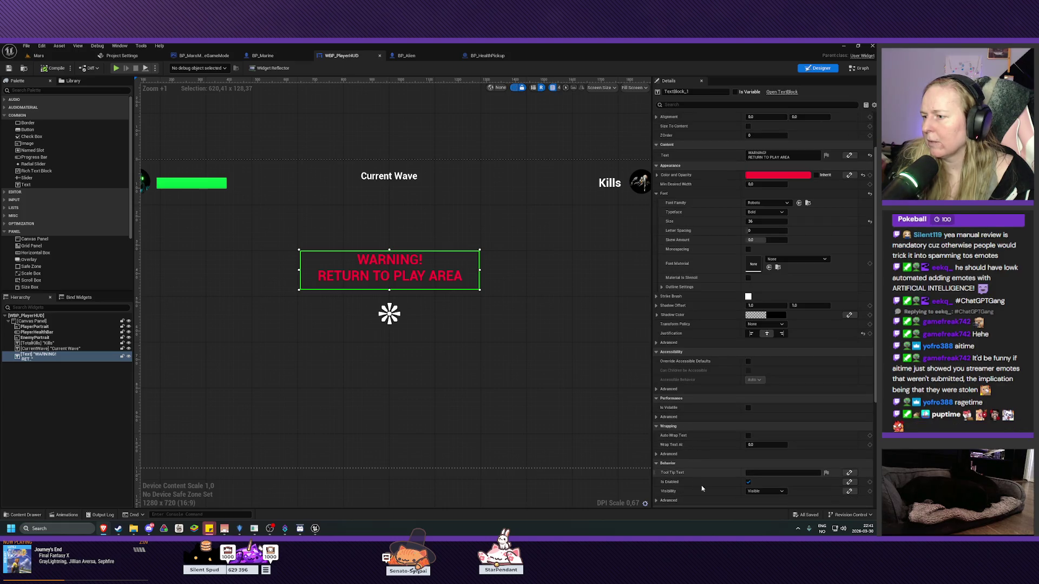
left_click(764, 492)
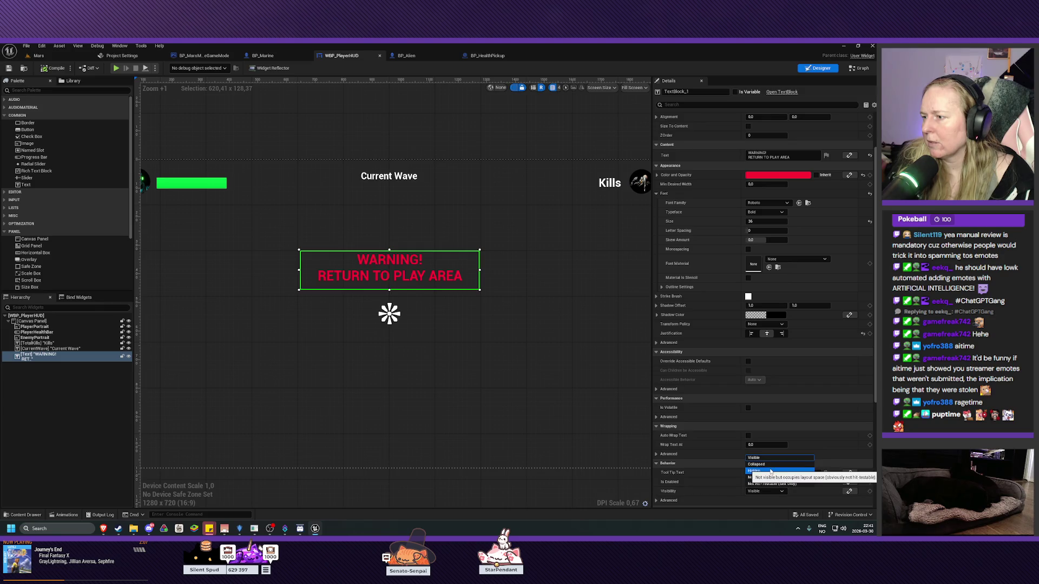
left_click(770, 472)
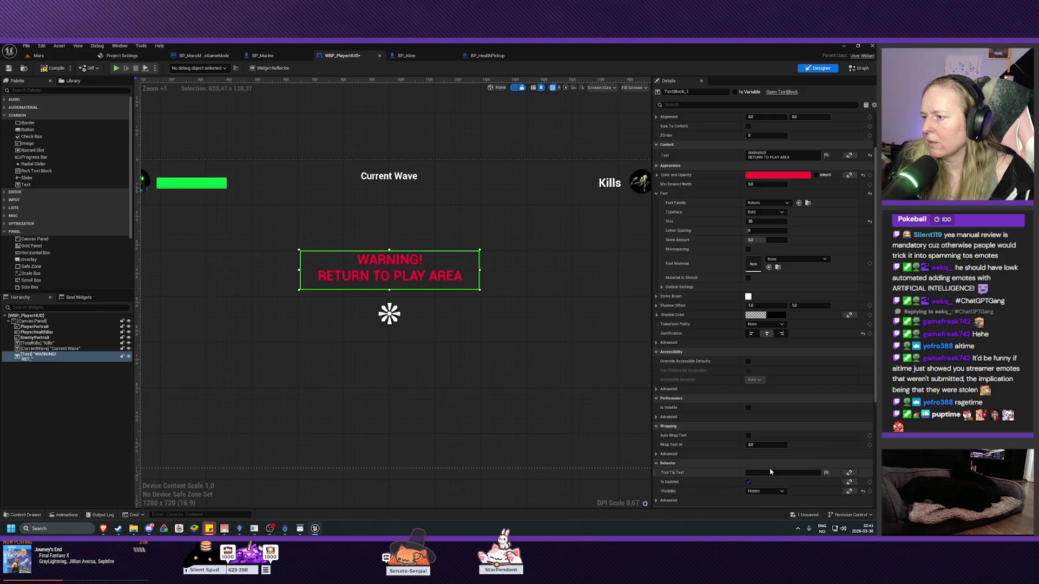
left_click(50, 73)
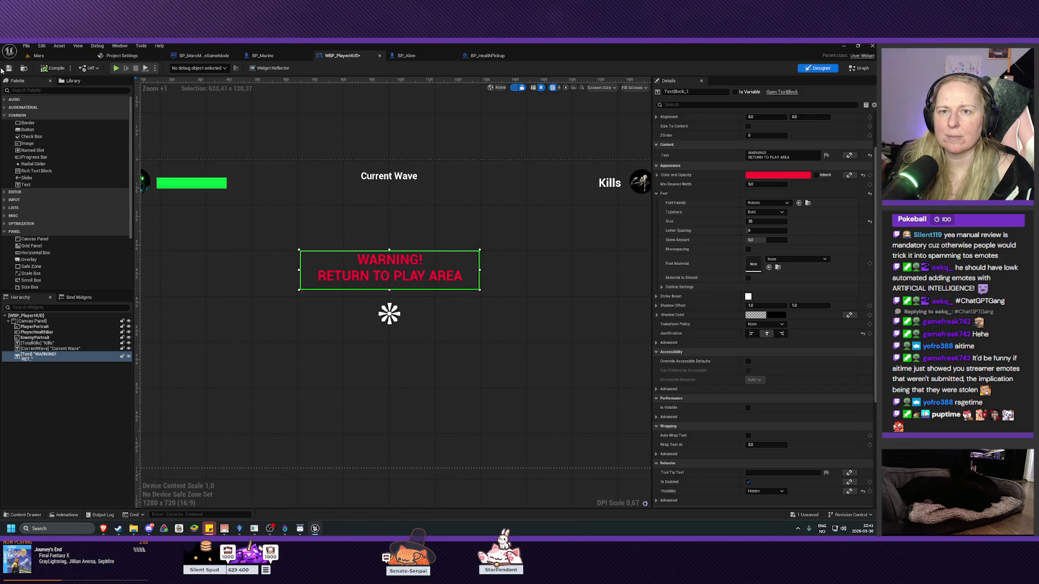
left_click(9, 68)
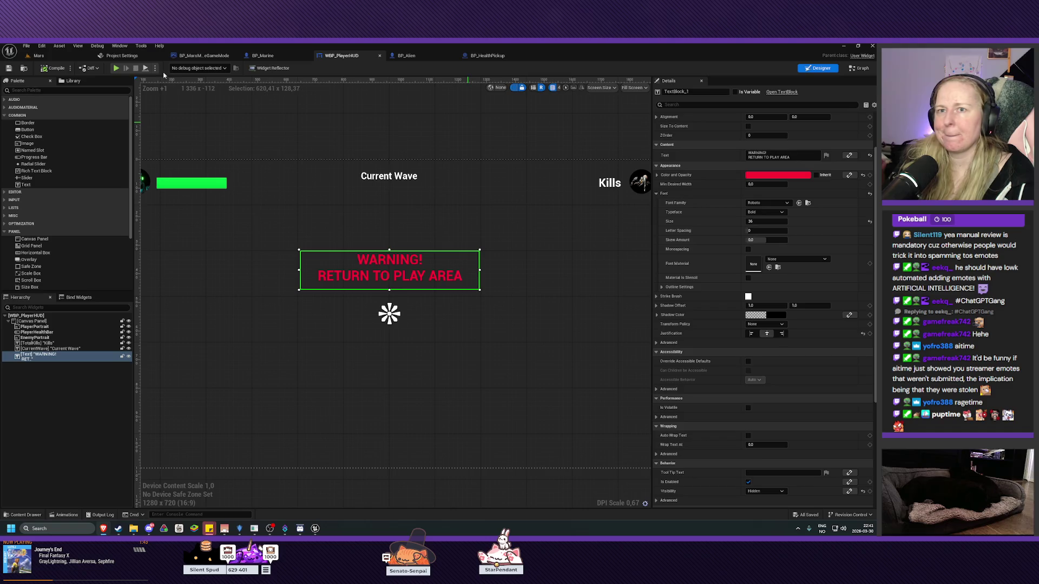
left_click(41, 56)
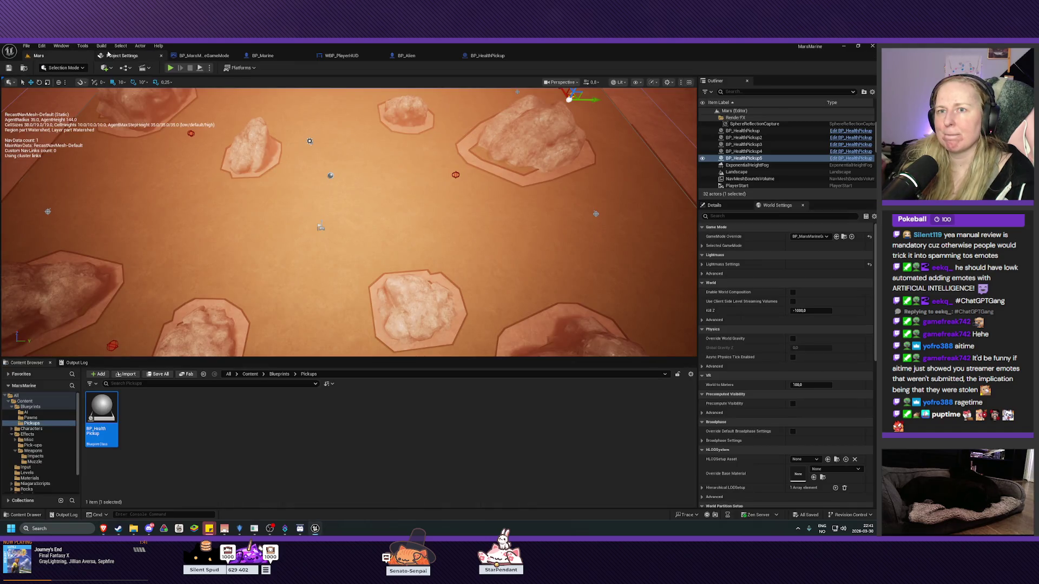
- Add a new variable named OutsideMissionArea to BP_Marine
left_click(267, 55)
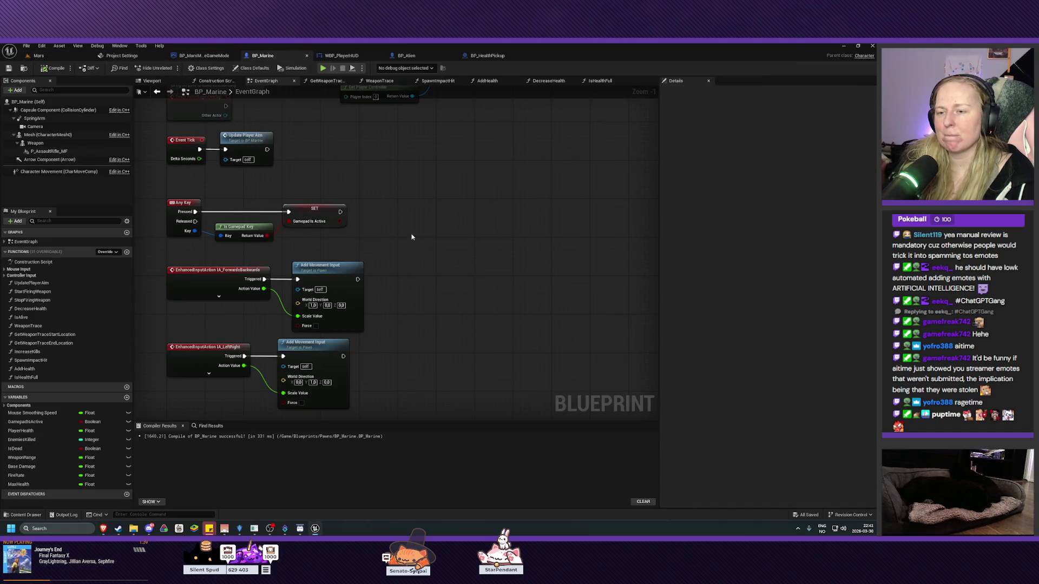
mouse_move(431, 244)
left_mouse_down()
mouse_move(506, 192)
mouse_move(509, 135)
left_mouse_up()
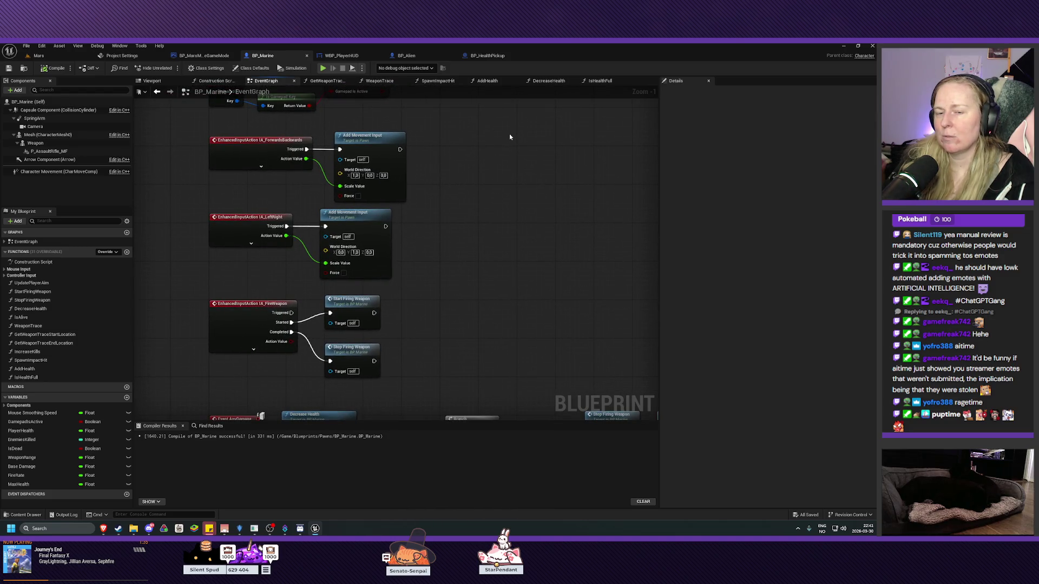
left_click(123, 398)
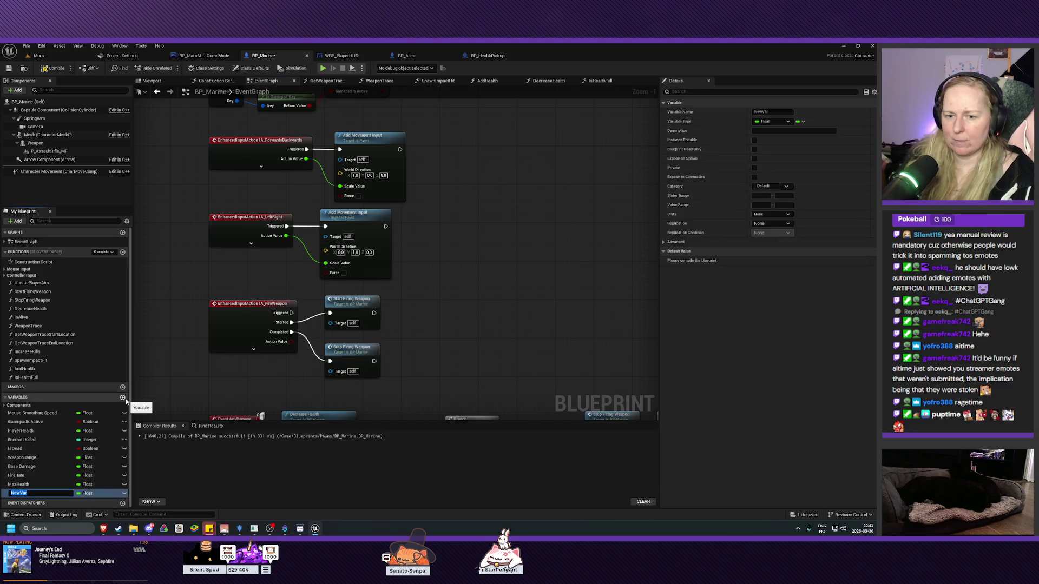
type("OutS")
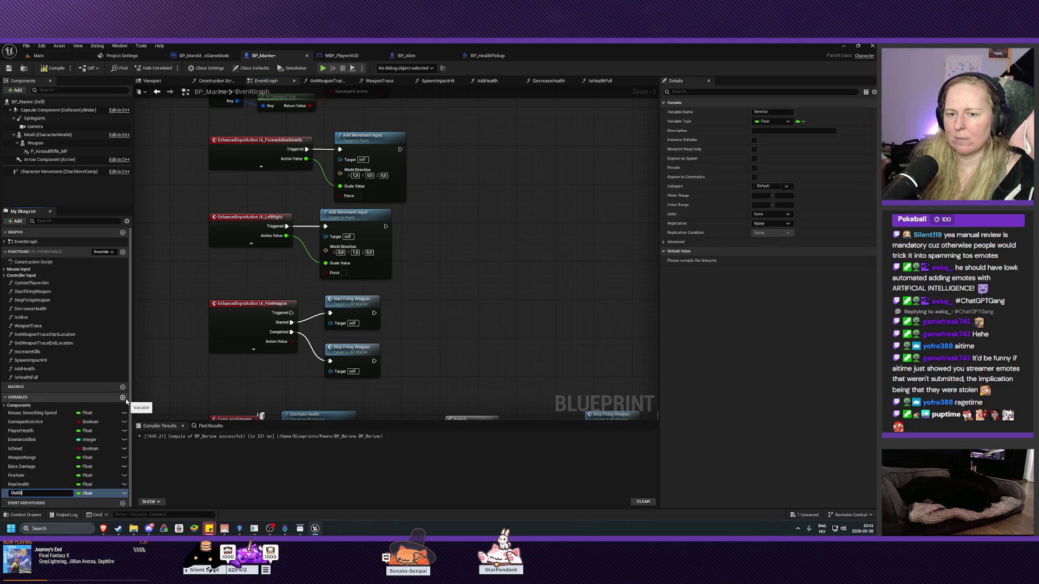
type("ideMissionArewa")
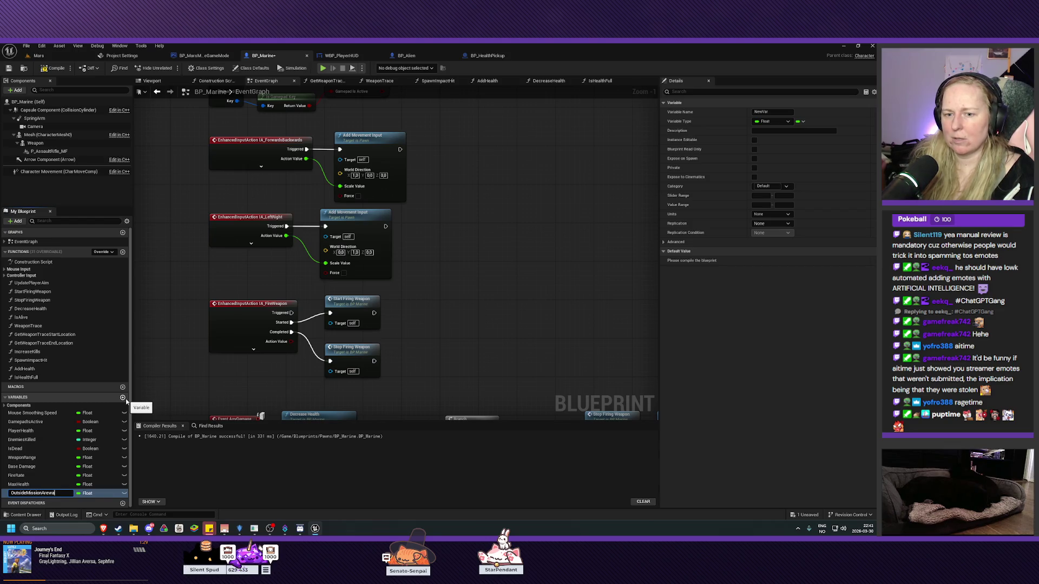
key("BackSpace")
key("BackSpace")
type("a")
key("Return")
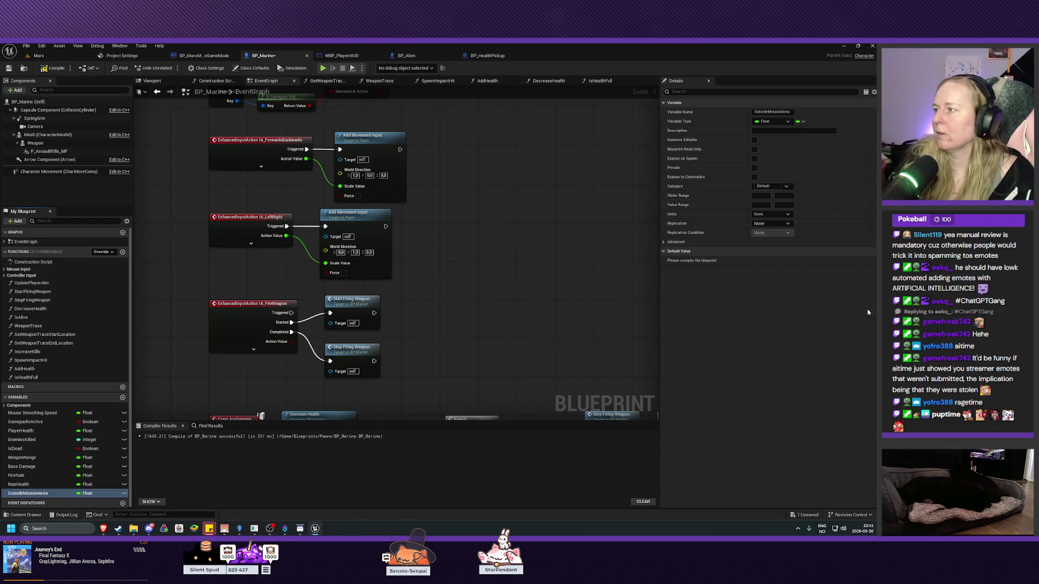
- Change OutsideMissionArea's type from Float to Boolean, then compile and save BP_Marine
left_click(94, 495)
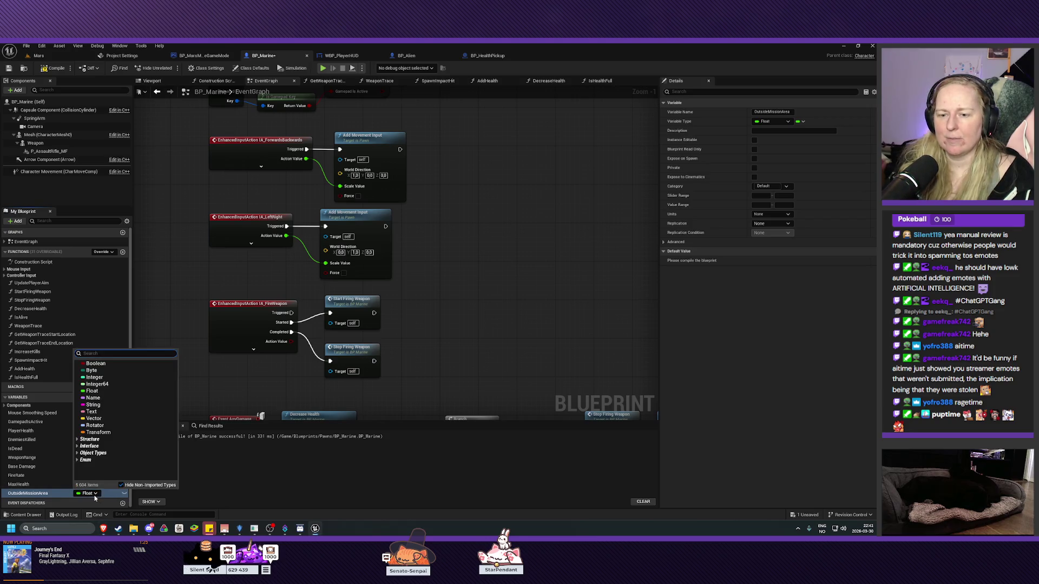
left_click(93, 363)
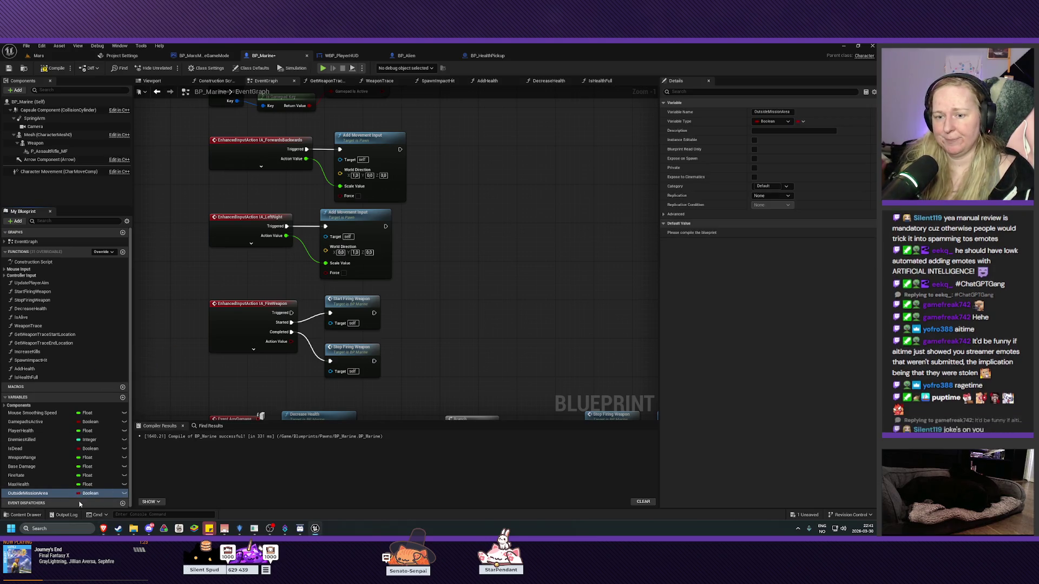
left_click(54, 69)
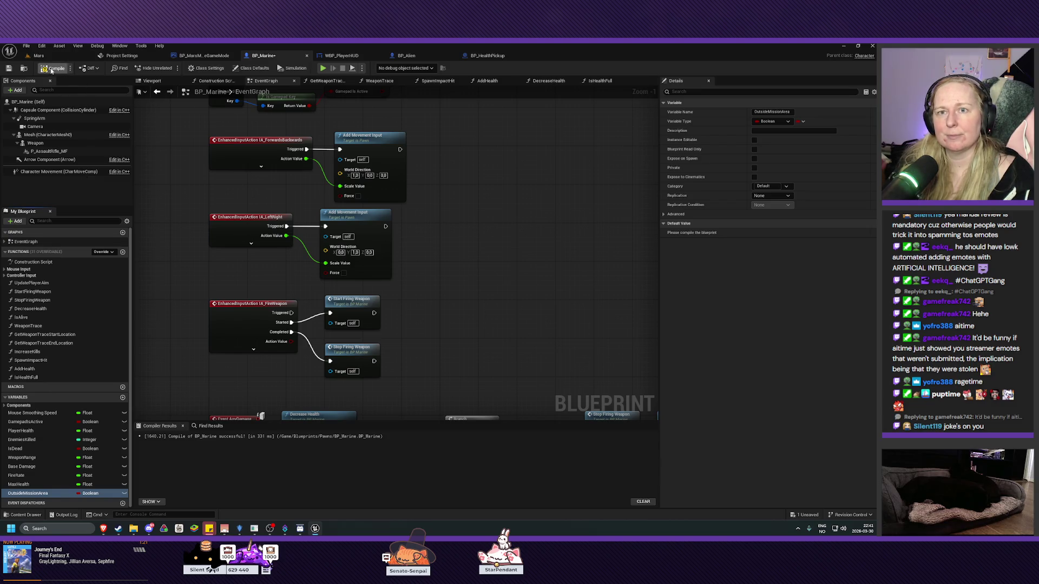
left_click(9, 68)
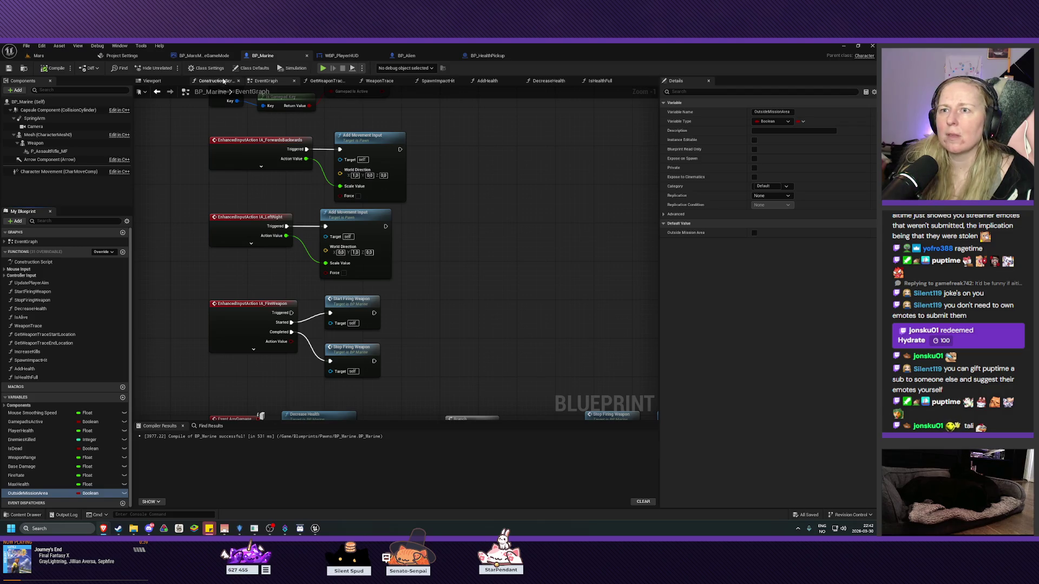
- In WBP_PlayerHUD, create a new binding for the WARNING text block's Visibility property
left_click(340, 58)
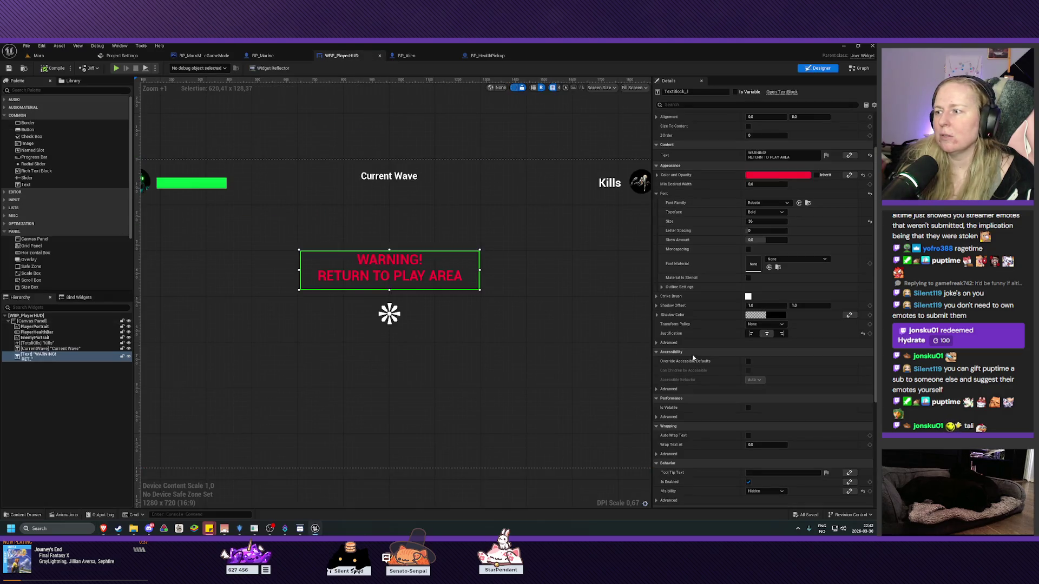
scroll(700, 361, "down", 5)
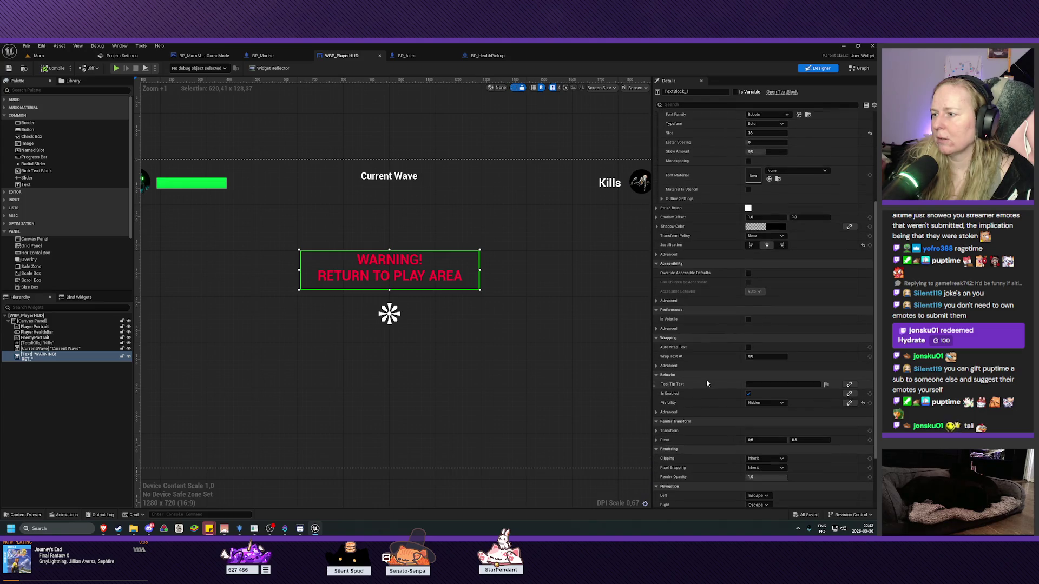
left_click(849, 403)
left_click(849, 426)
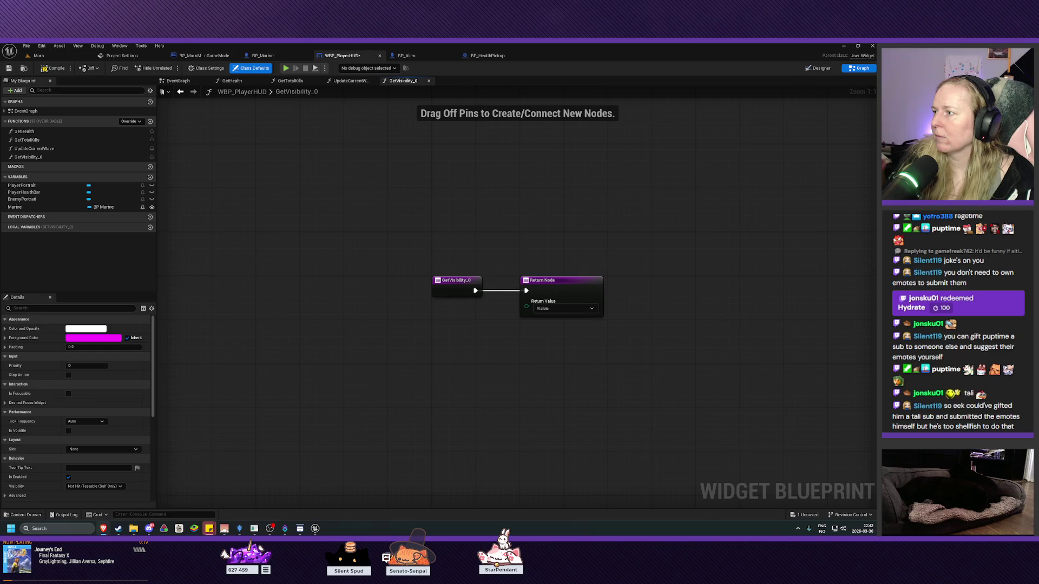
- Rename GetVisibility_0 to SetMissionAreaWarningVisibility and save WBP_PlayerHUD
right_click(27, 157)
left_click(59, 166)
type("Se")
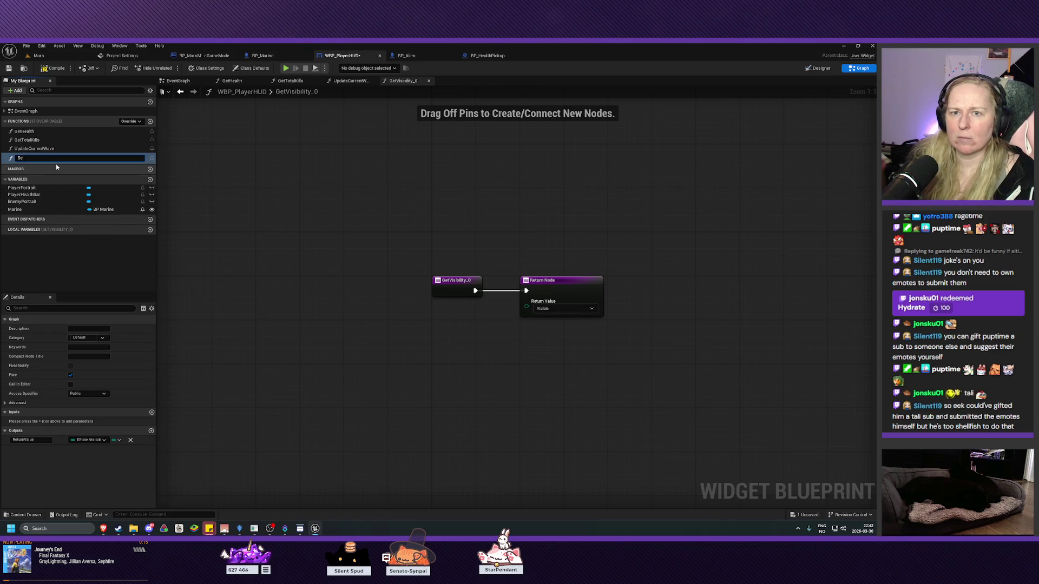
type("tMissionAreaW")
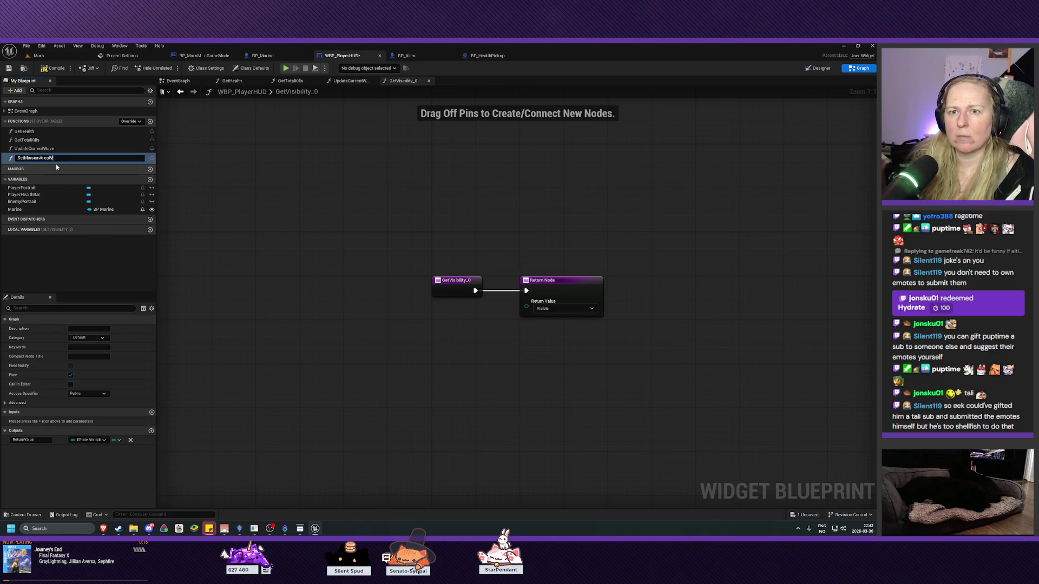
type("arningVis")
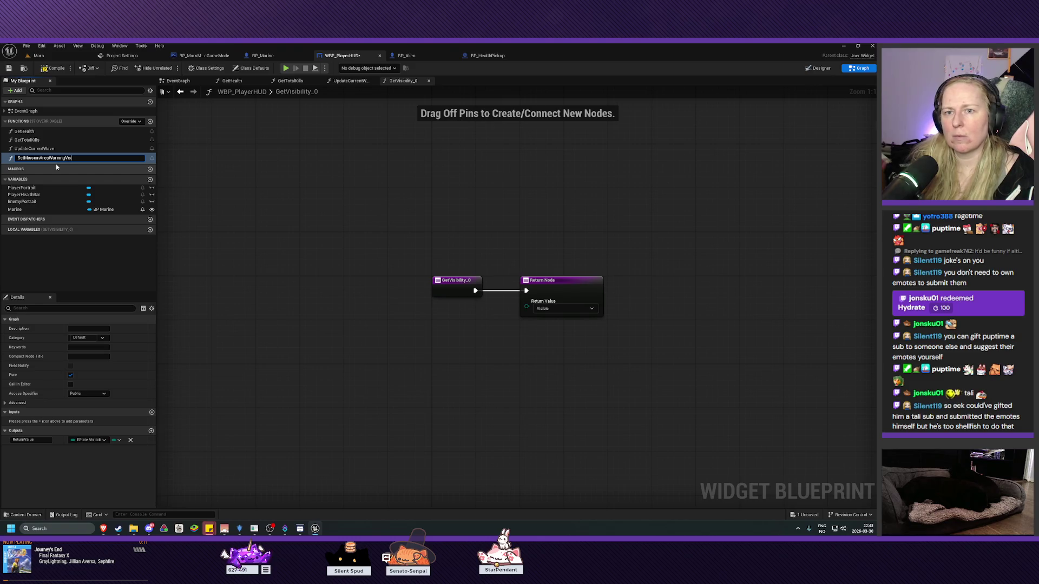
type("ibility")
key("Return")
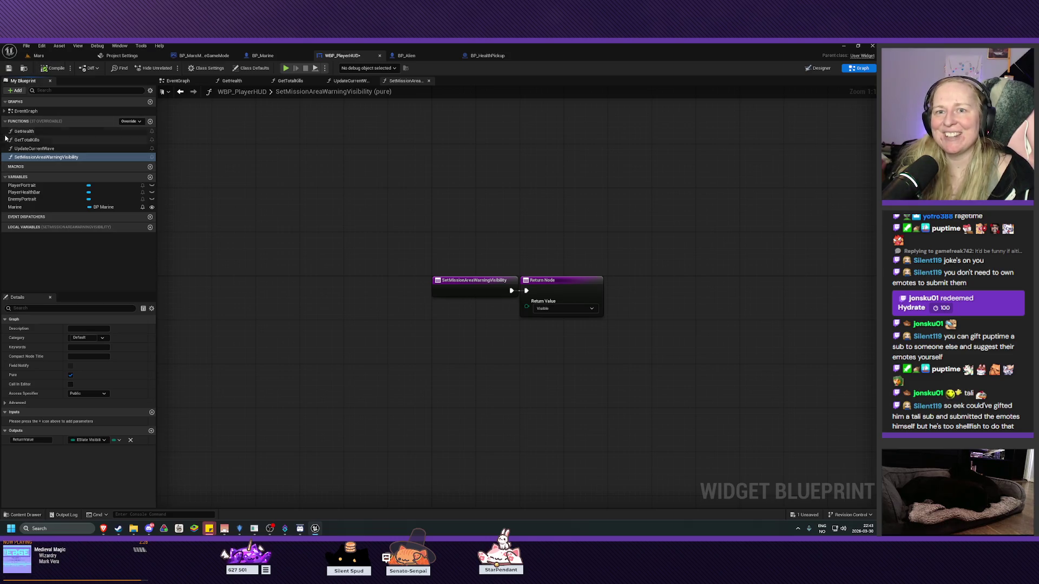
left_click(9, 68)
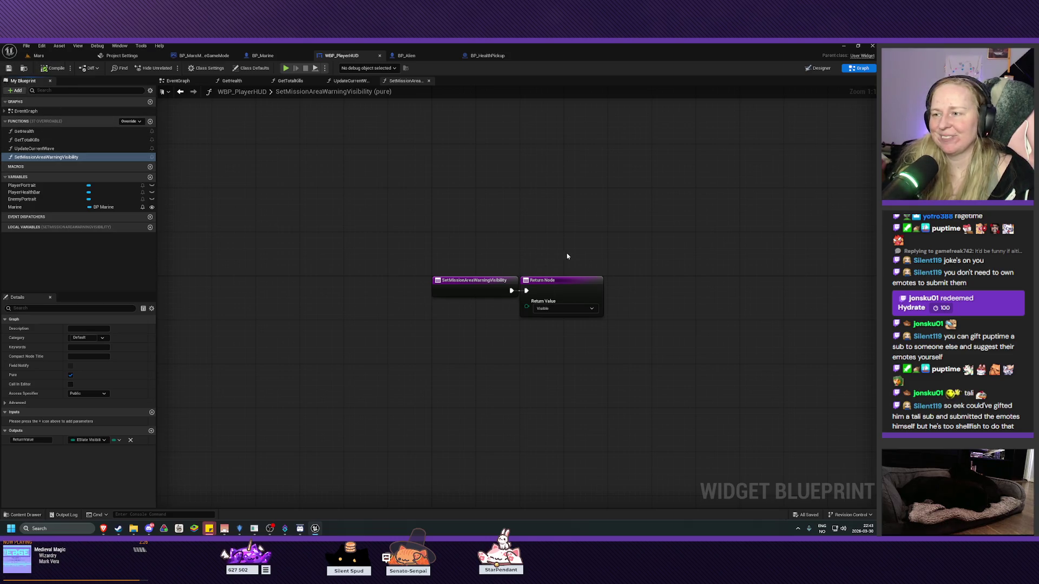
- Move the return node right and place a Get Marine node in the function graph
left_click_drag(621, 230, 457, 244)
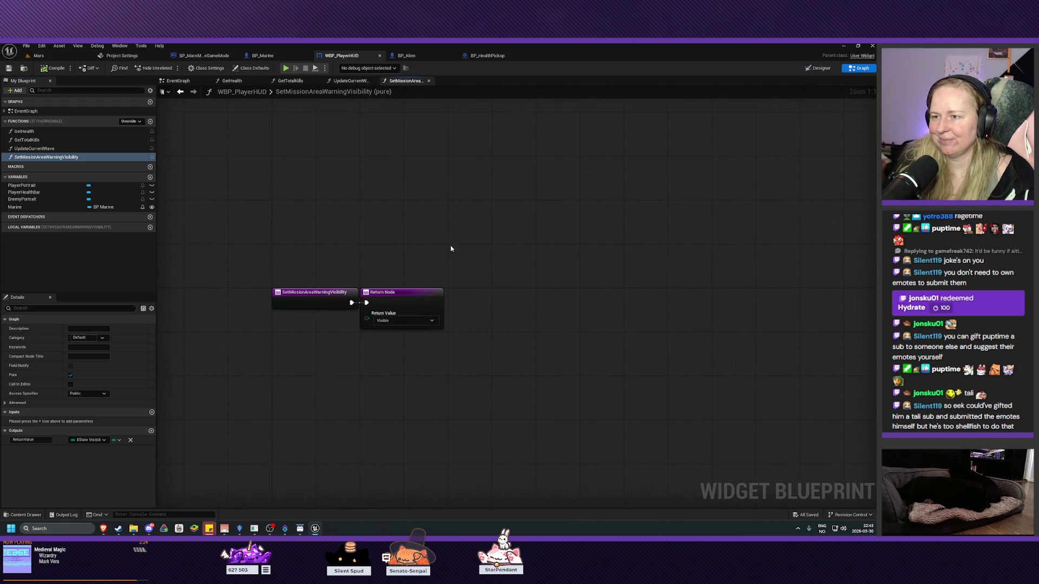
mouse_move(410, 292)
left_mouse_down()
mouse_move(544, 302)
mouse_move(552, 285)
left_mouse_up()
left_click_drag(541, 227, 516, 236)
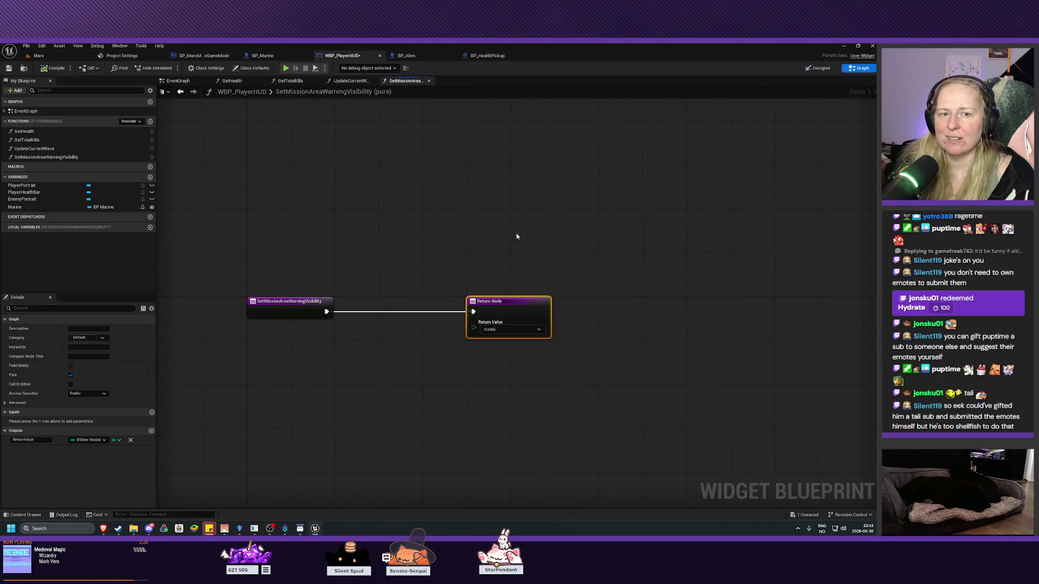
left_click_drag(397, 231, 421, 231)
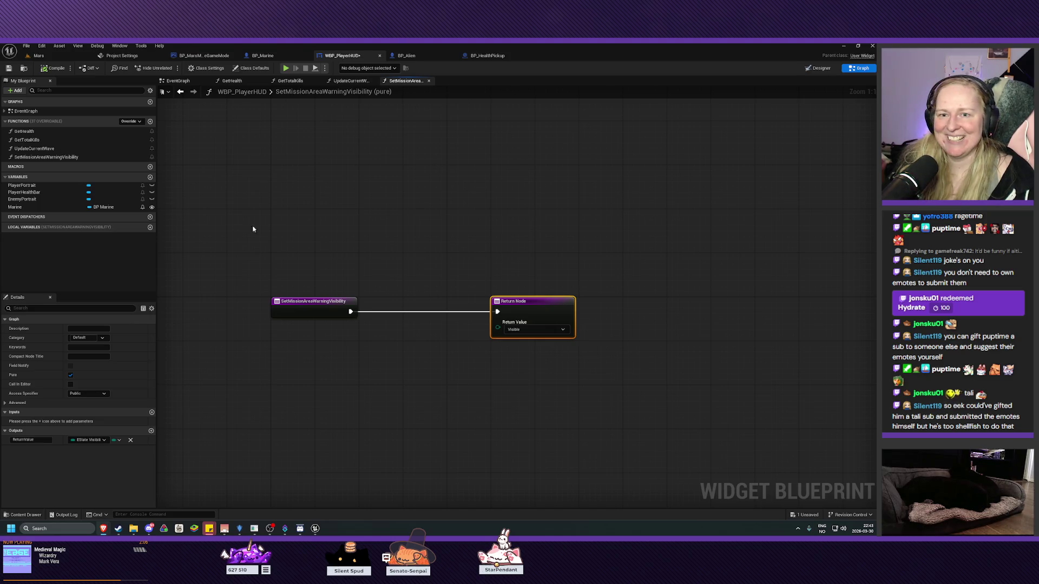
left_click(20, 209)
mouse_move(21, 212)
left_mouse_down()
mouse_move(314, 359)
mouse_move(283, 337)
left_mouse_up()
left_click(340, 368)
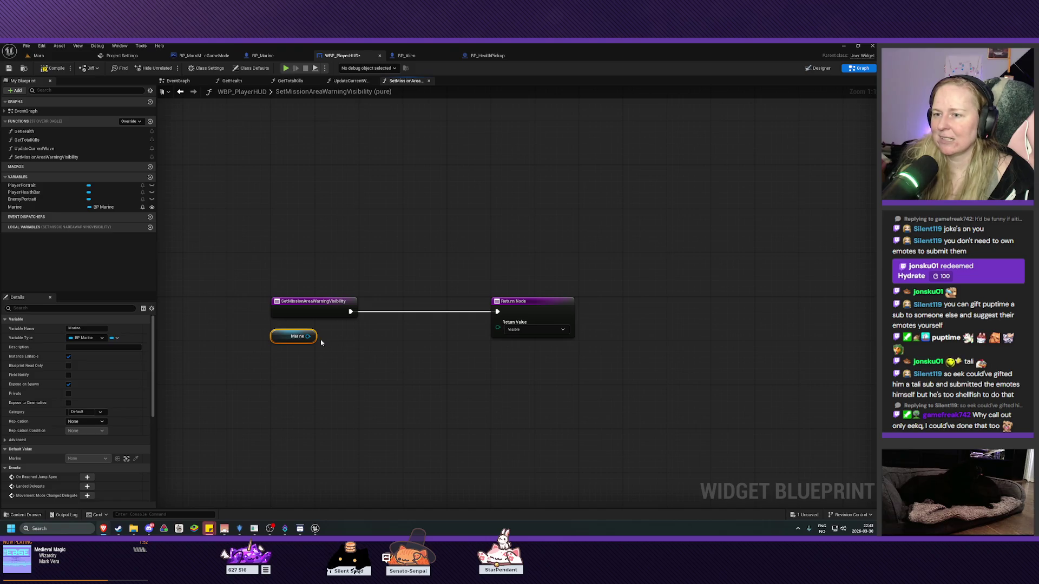
- Add a Get Outside Mission Area node off the Marine reference and tidy its position
left_click_drag(308, 336, 326, 342)
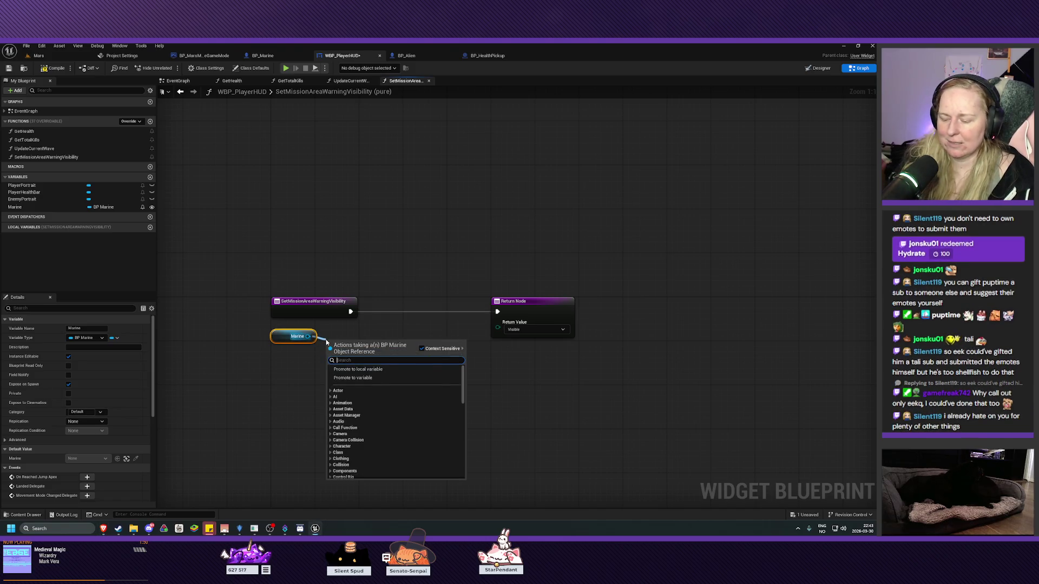
type("outside")
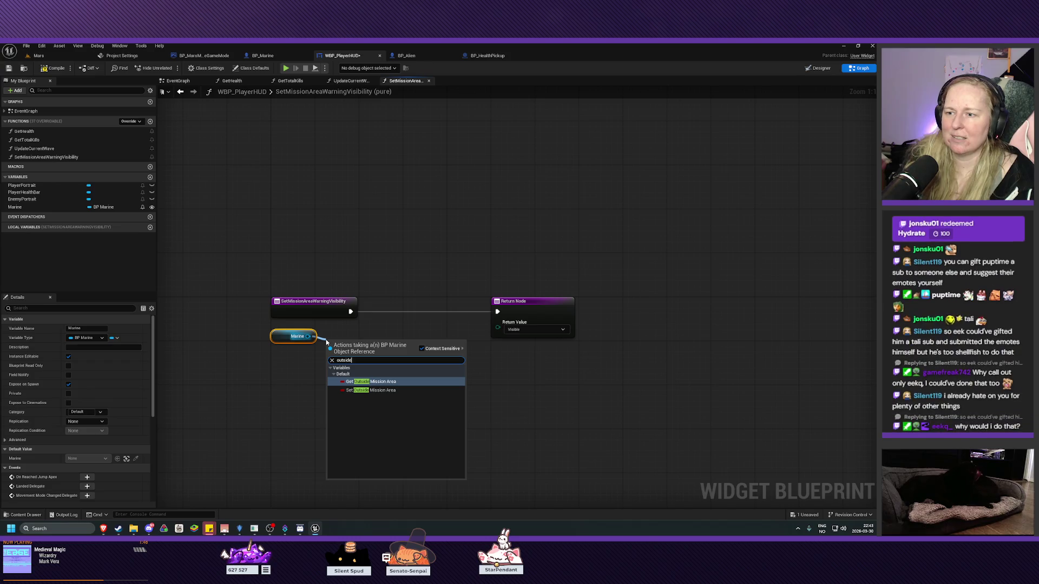
key("Return")
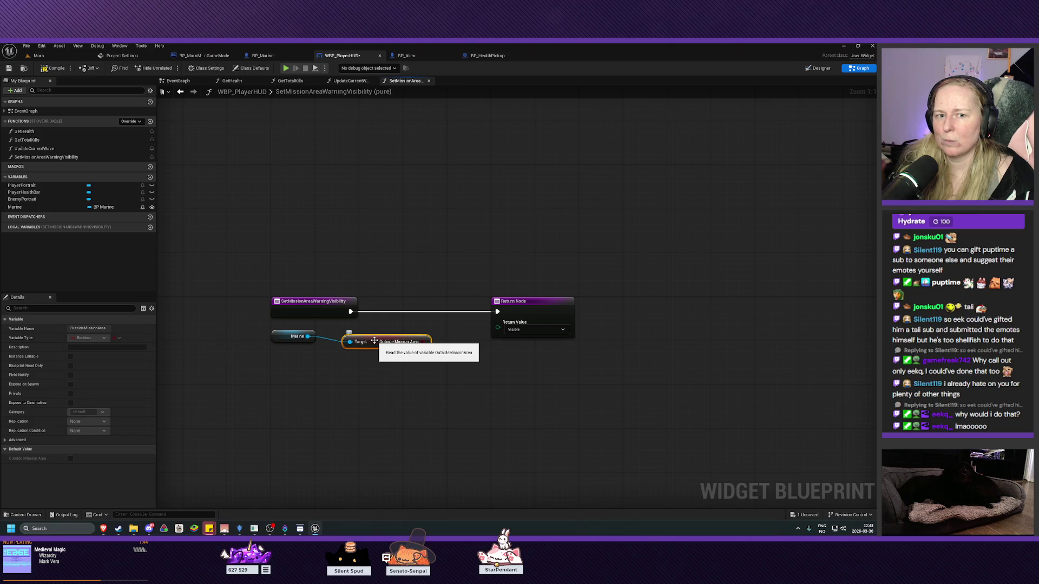
left_click_drag(374, 341, 354, 336)
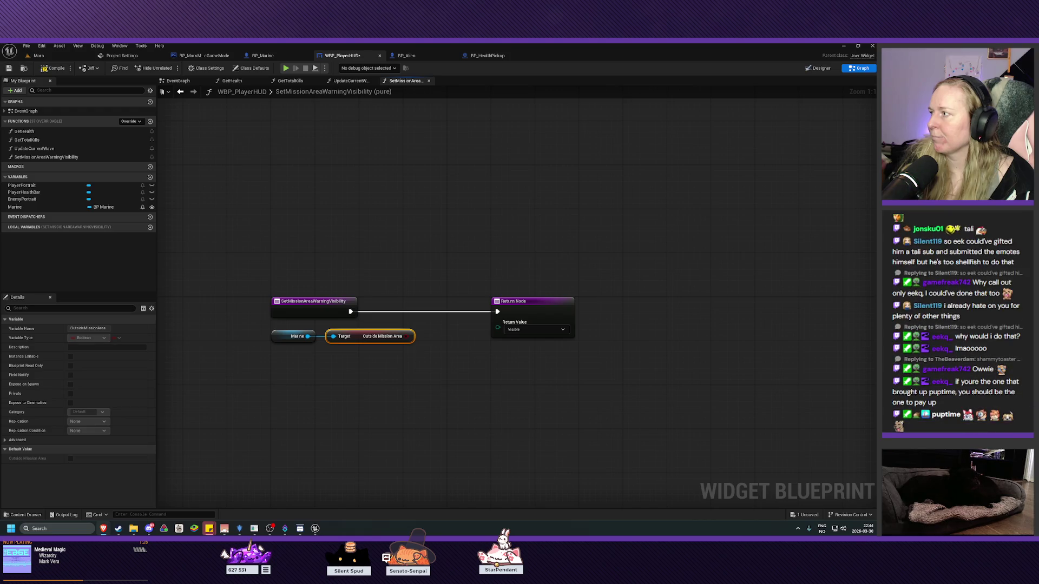
left_click_drag(498, 328, 480, 330)
- Add a Select node feeding the return value and arrange it beside the return node
type("selec")
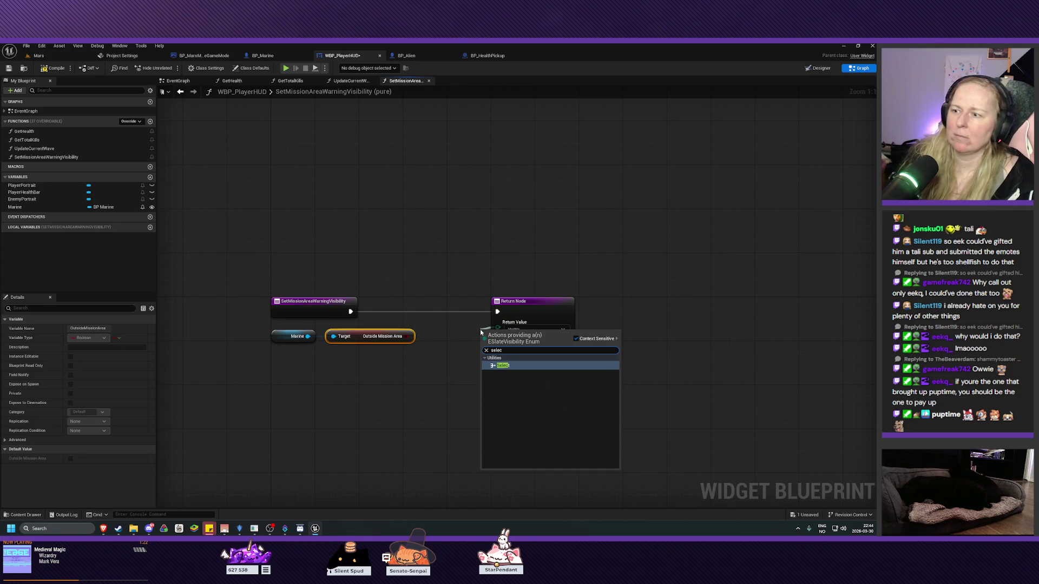
left_click(509, 365)
left_click_drag(518, 334, 425, 345)
left_click_drag(526, 306, 728, 307)
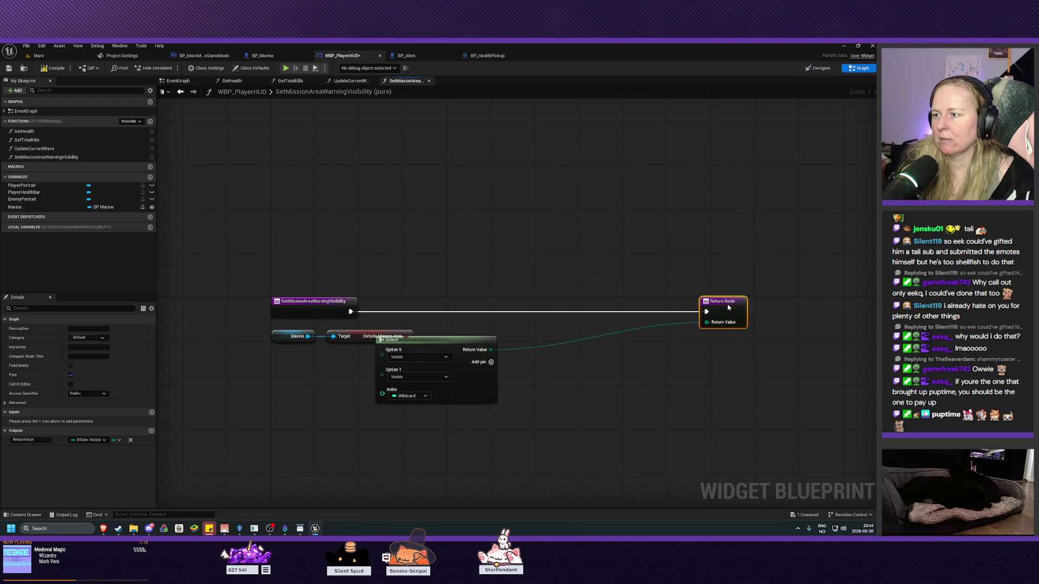
left_click_drag(439, 346, 631, 334)
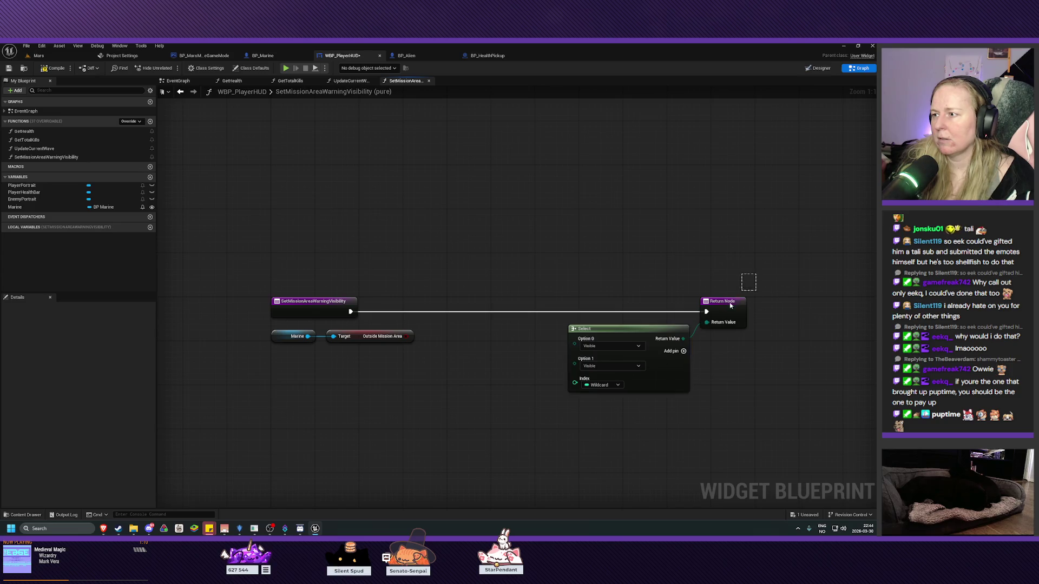
left_click(720, 322)
left_click_drag(719, 322, 648, 322)
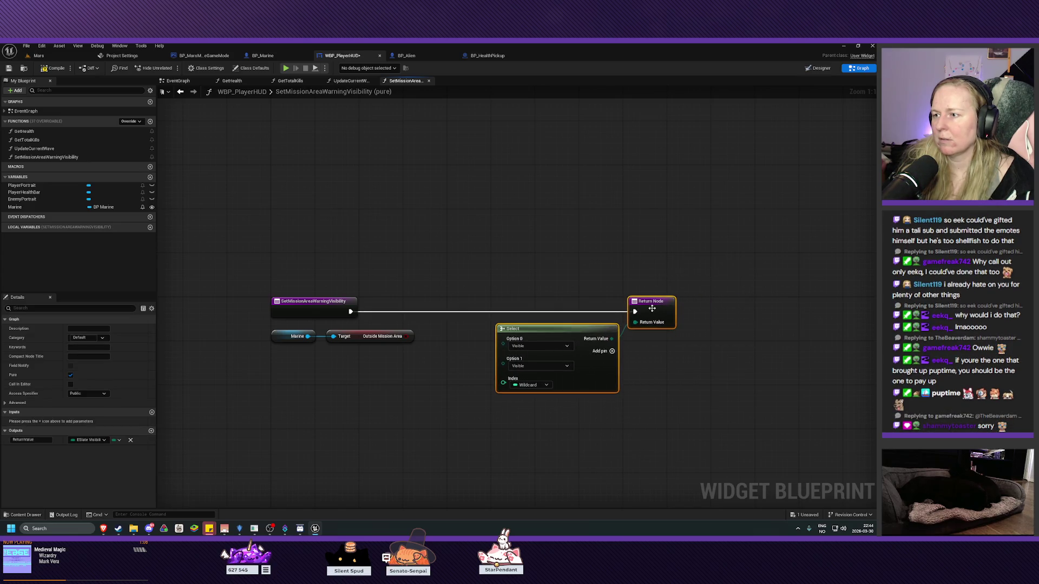
left_click(712, 388)
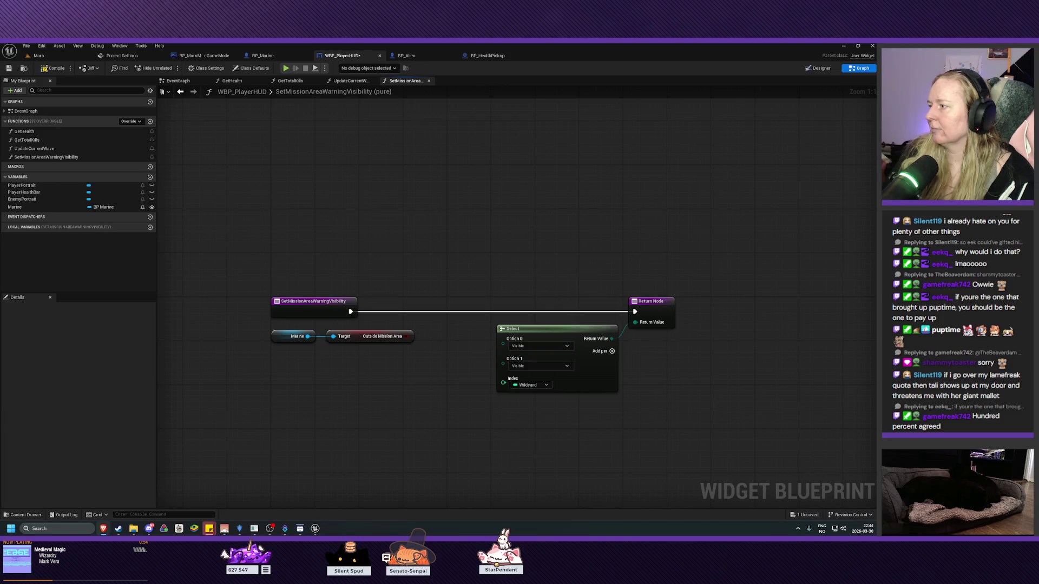
- Connect Outside Mission Area to the Select node's index and tidy the nodes
left_click_drag(407, 336, 506, 383)
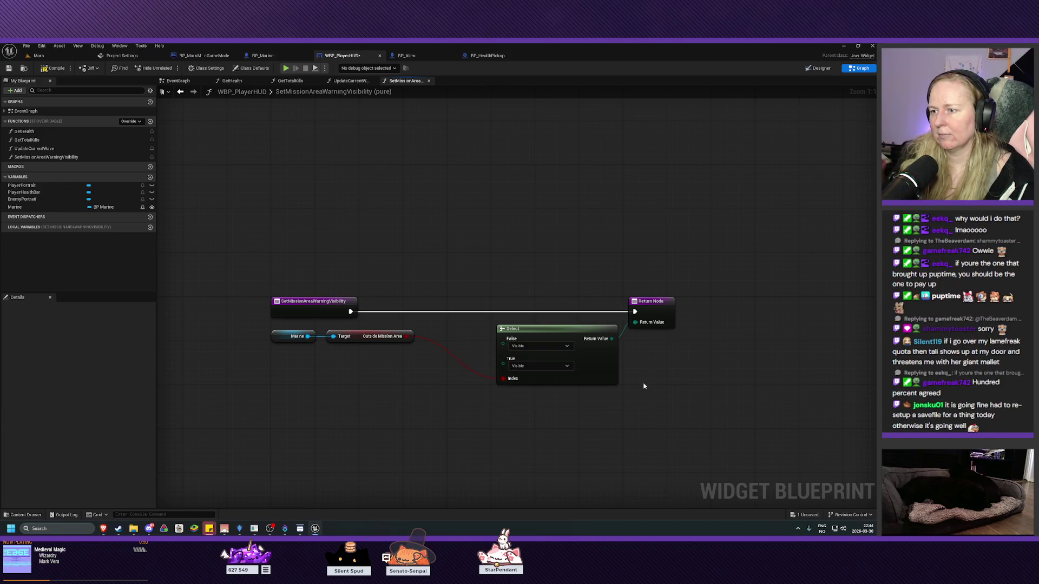
left_click_drag(670, 237, 588, 404)
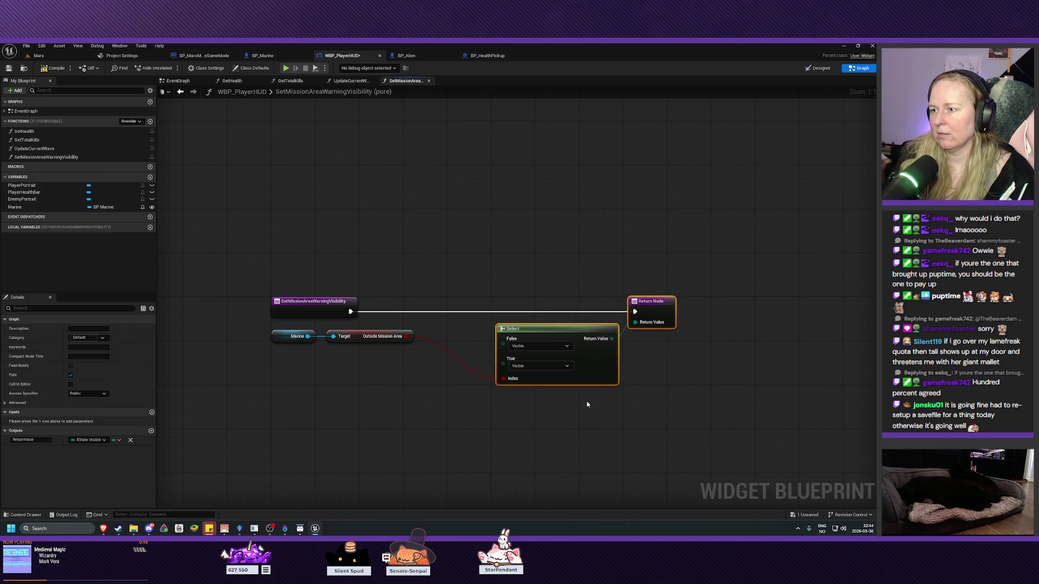
left_click_drag(651, 299, 594, 303)
left_click(626, 388)
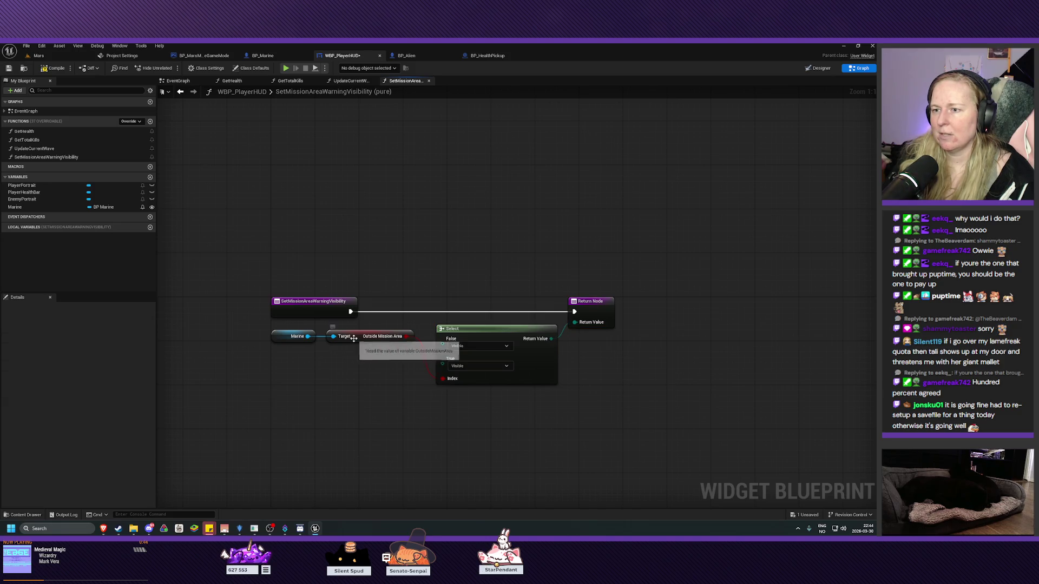
- Set the Select node to Hidden for False and Visible for True, then save the HUD
left_click(474, 346)
left_click(458, 369)
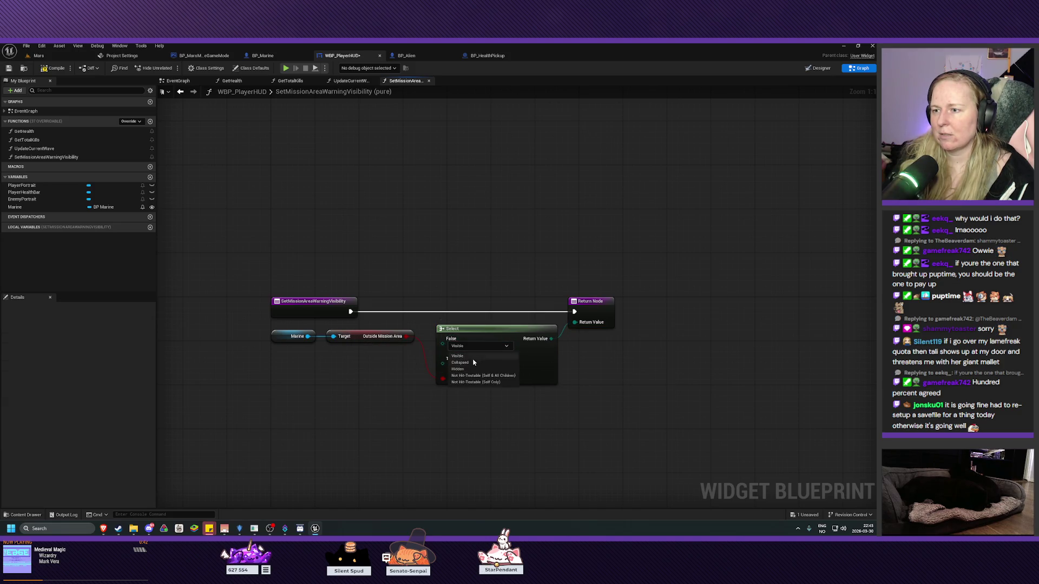
left_click(468, 367)
left_click(460, 376)
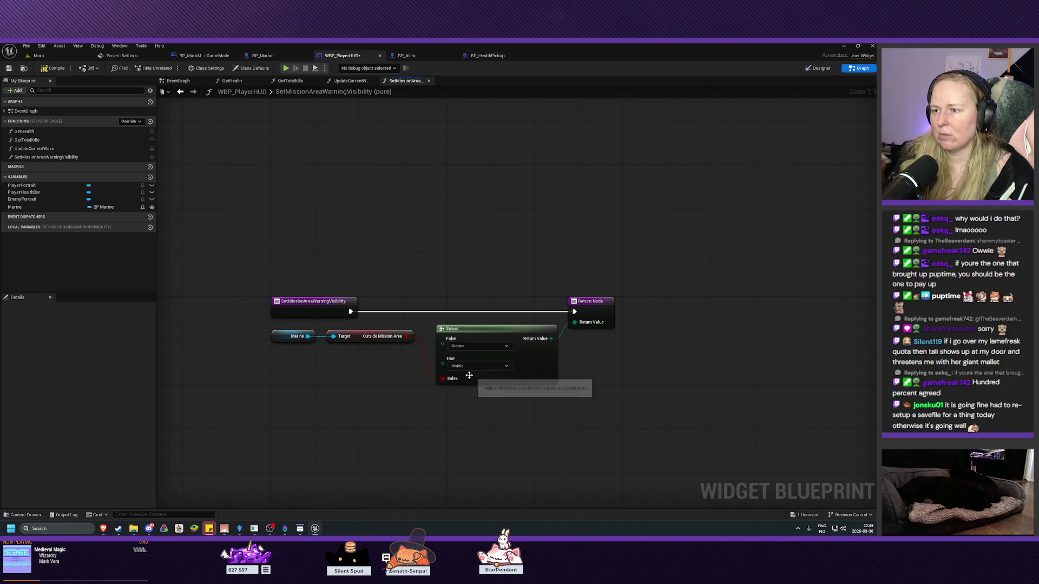
key("ctrl+s")
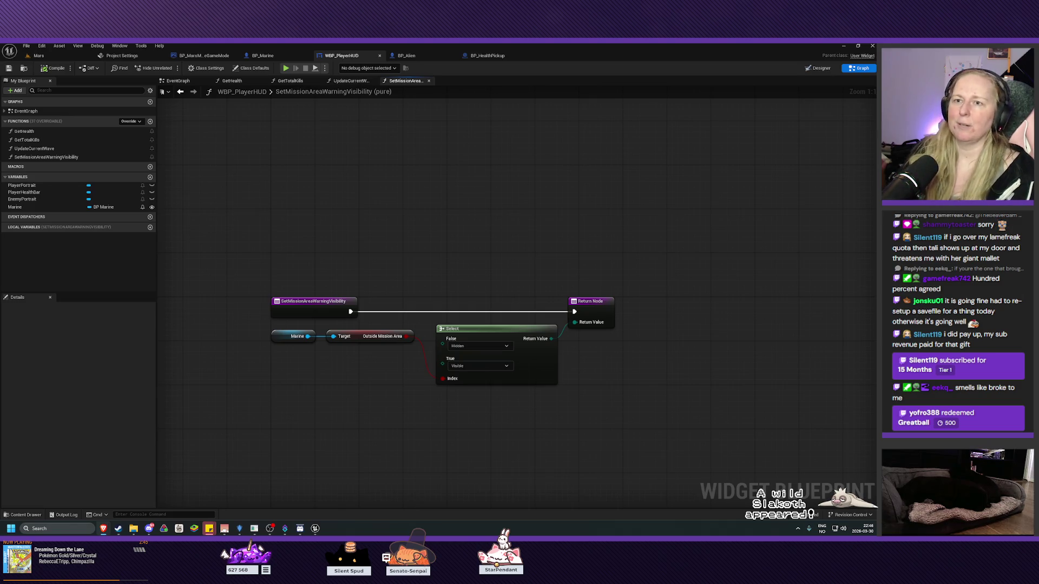
- In the Mars level's Content/Blueprints, create a new folder named Boundaries
left_click(44, 56)
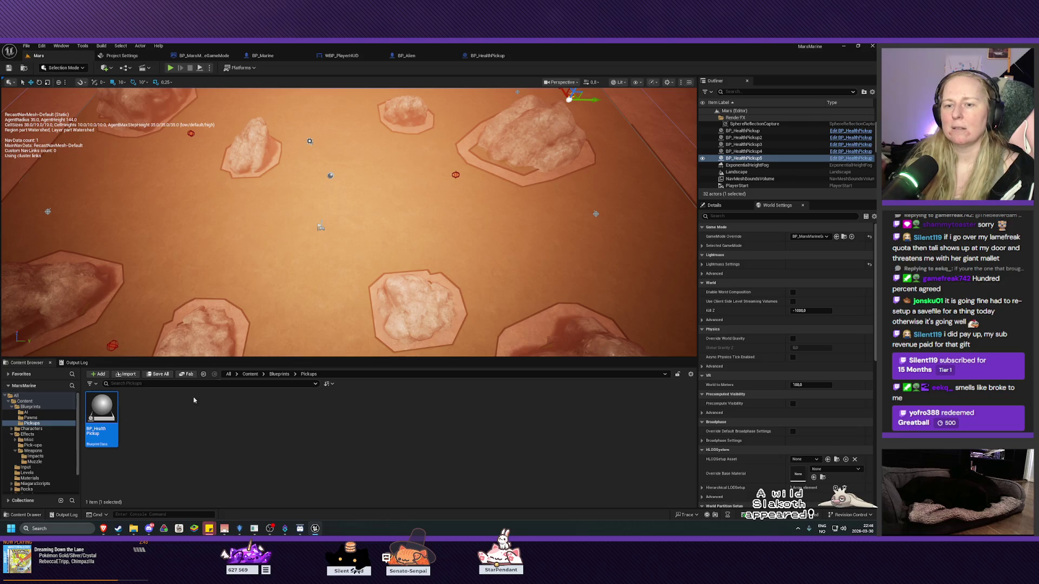
left_click(30, 406)
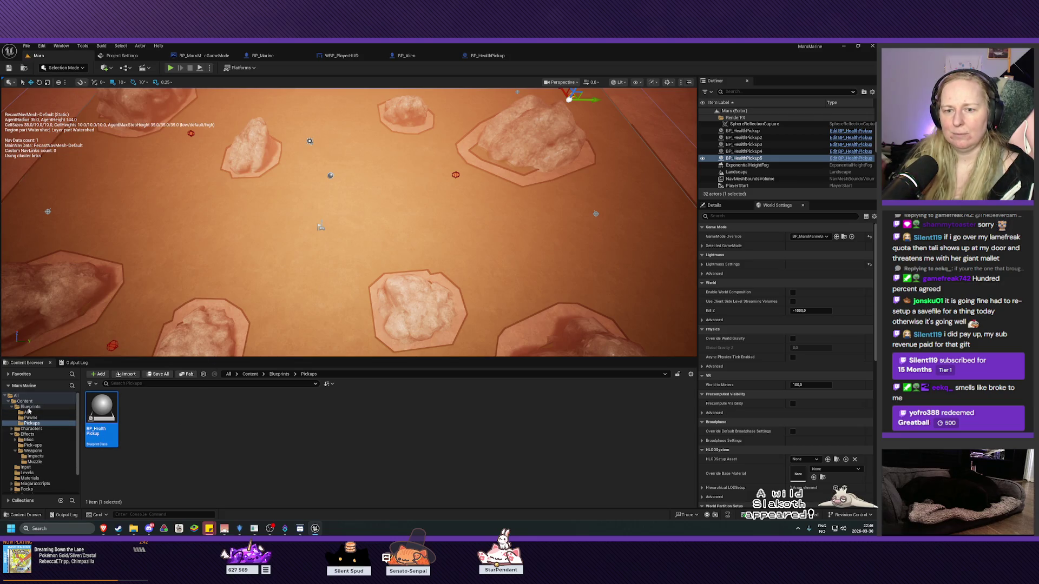
left_click(190, 464)
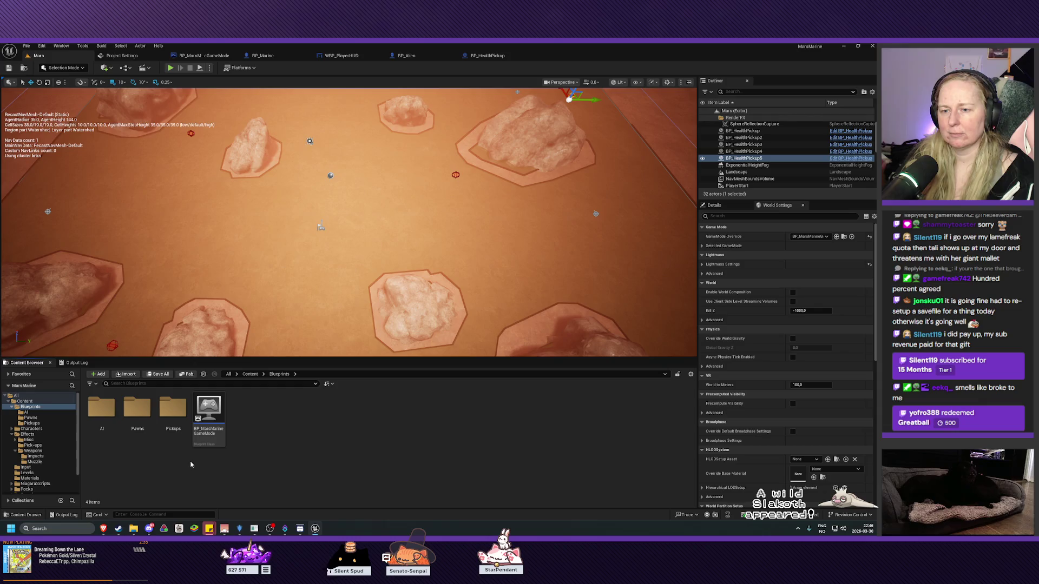
right_click(275, 440)
left_click(321, 208)
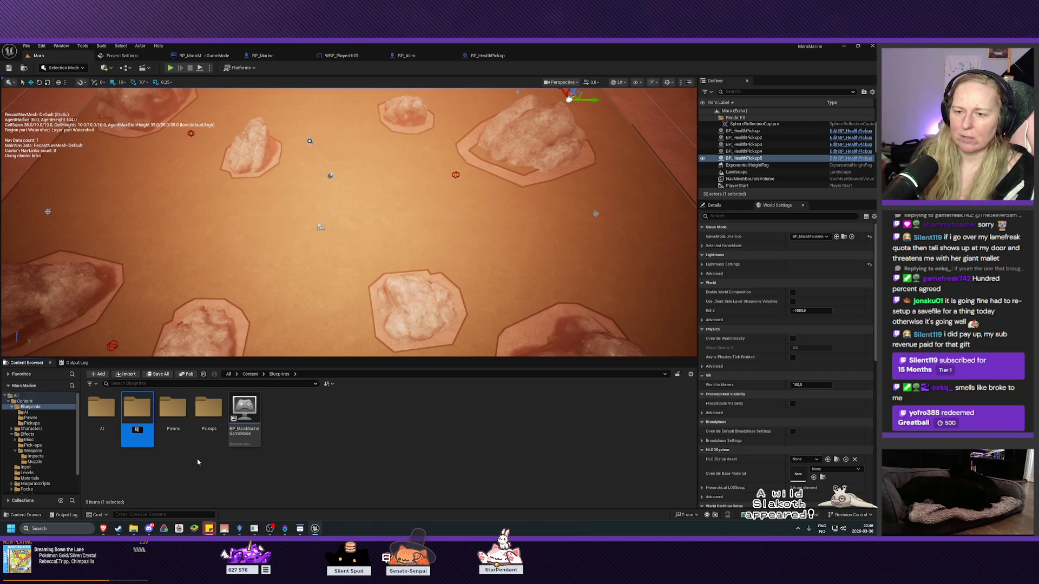
type("oundaries")
key("Return")
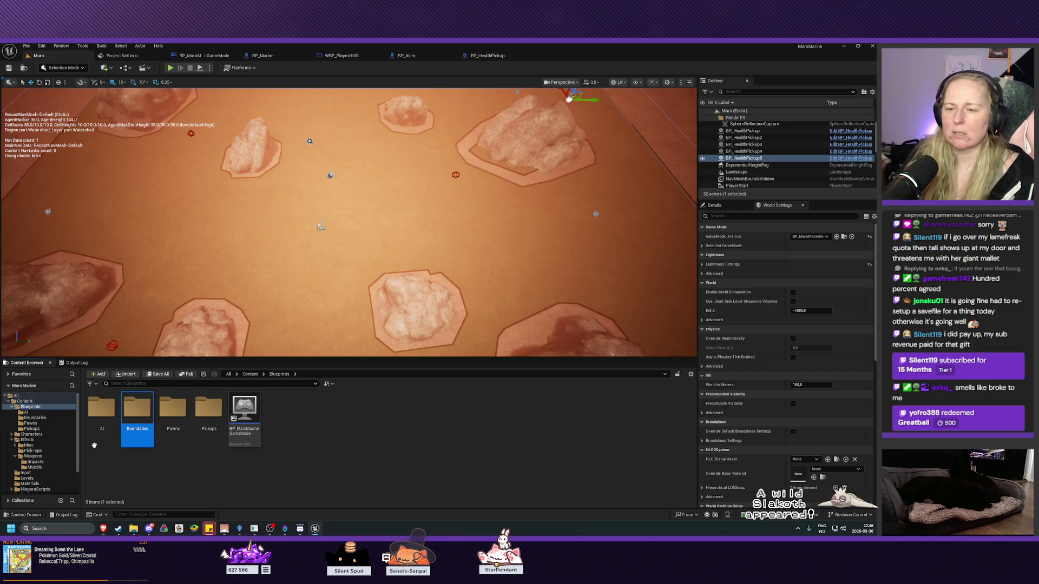
- Inside Boundaries, create an Actor blueprint named BP_MissionAreaVolume and open it
double_click(137, 412)
right_click(131, 414)
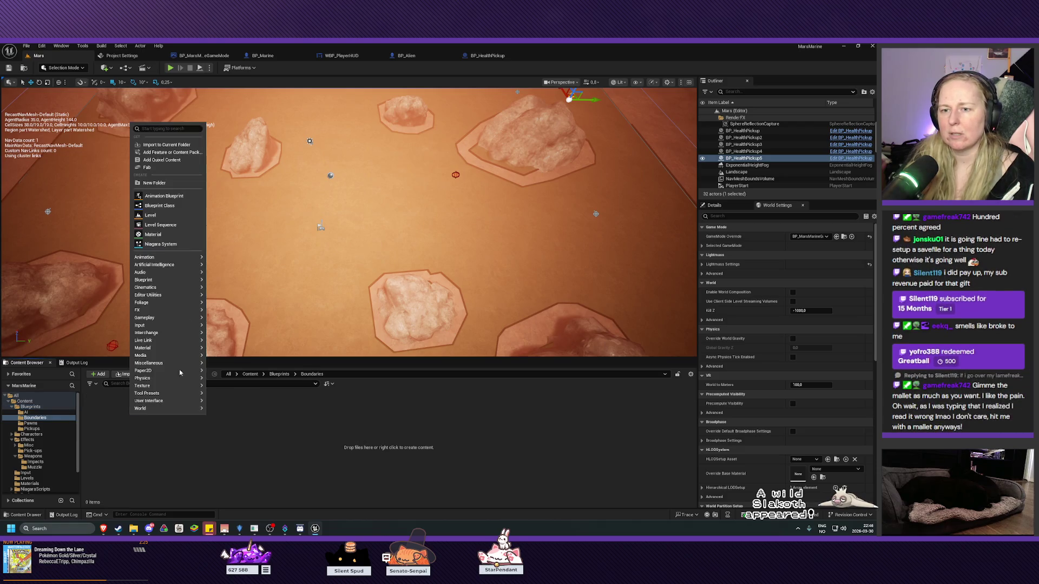
left_click(184, 207)
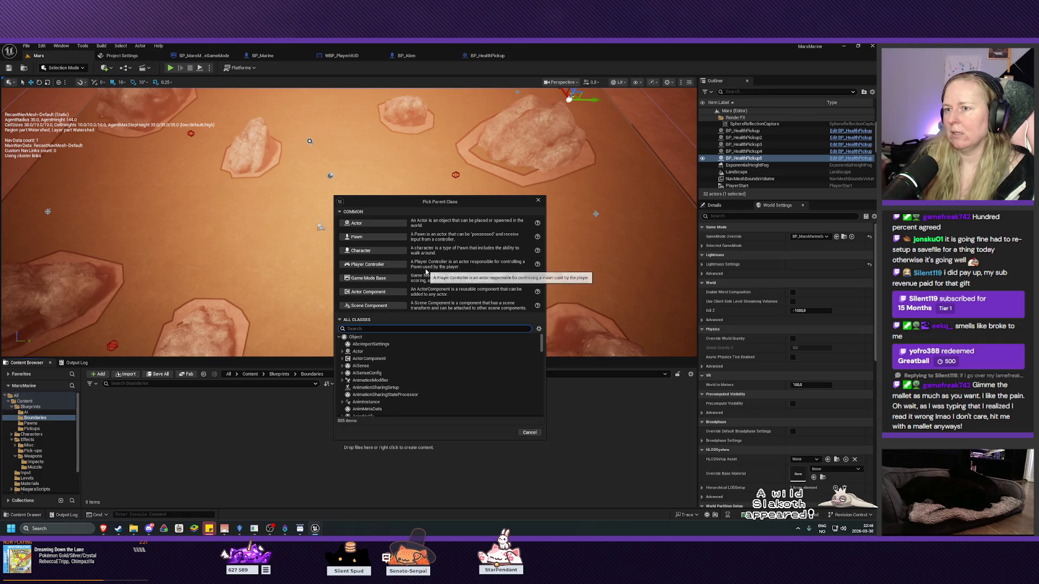
left_click(373, 223)
type("BP_Inv")
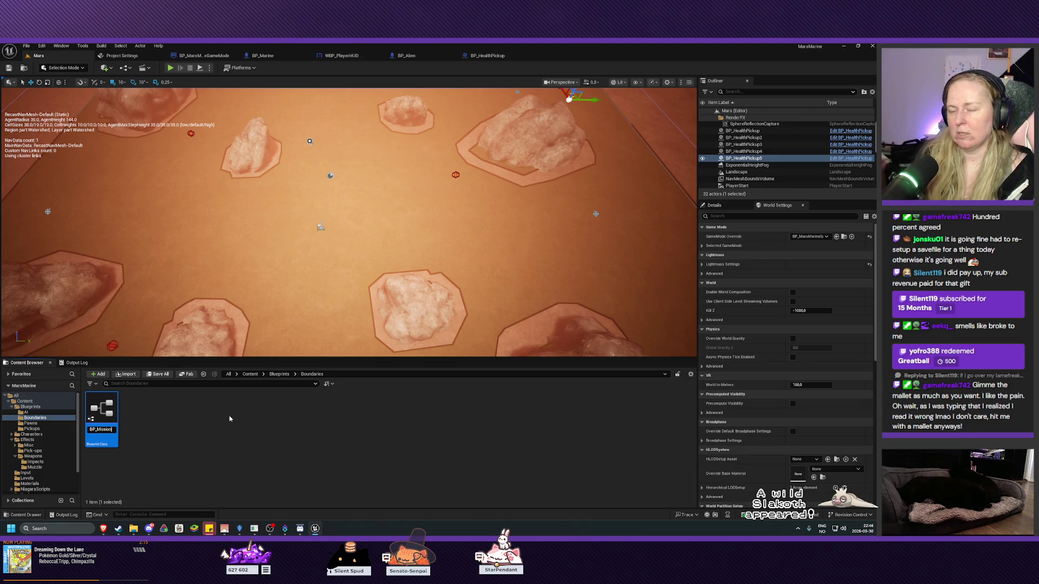
type("issionAreaV")
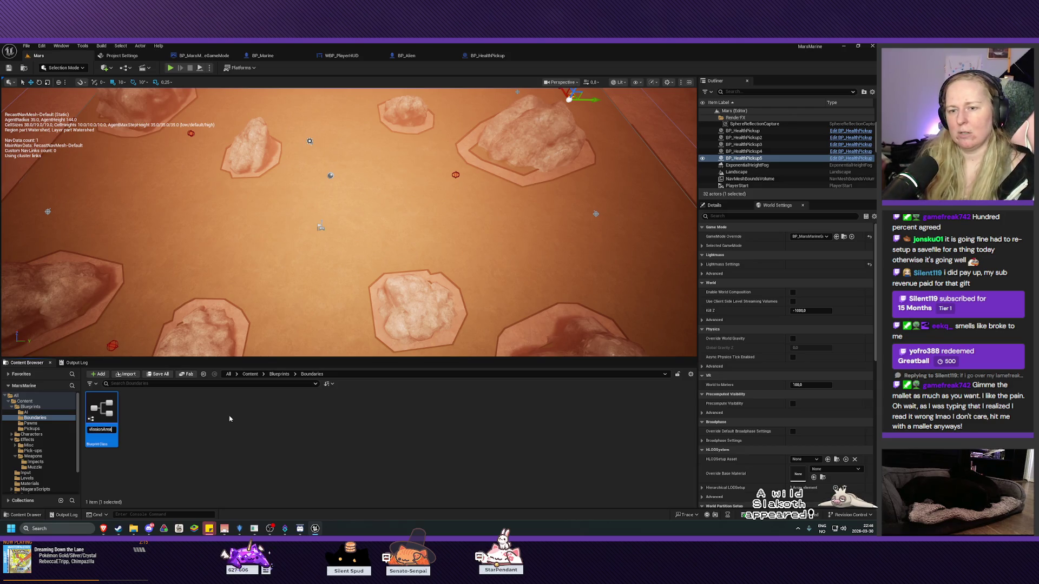
type("olume")
key("Return")
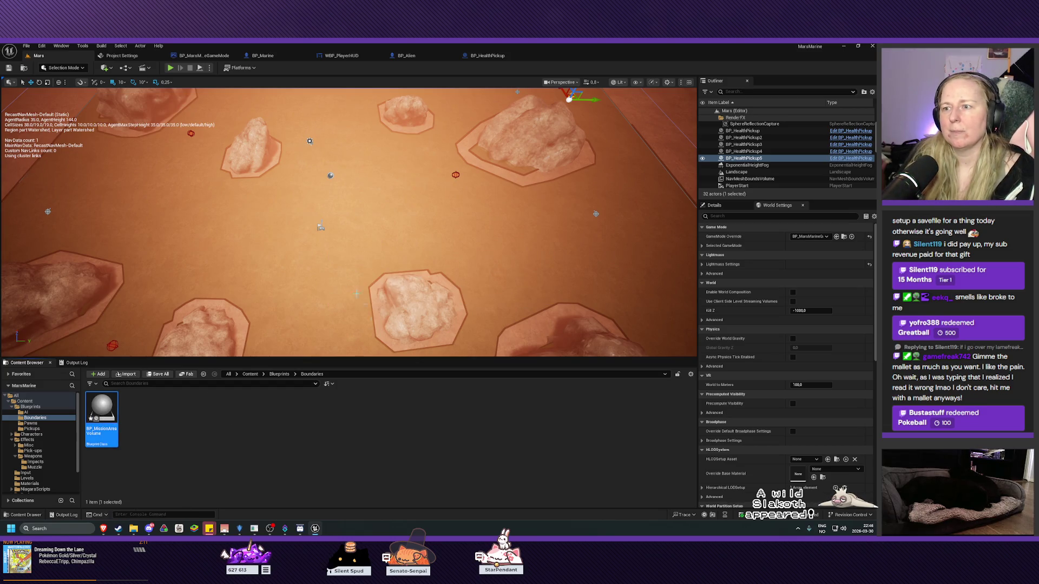
double_click(101, 410)
- Add a Box Collision named AreaVolume, make it the root over DefaultSceneRoot, then compile and save
left_click(17, 90)
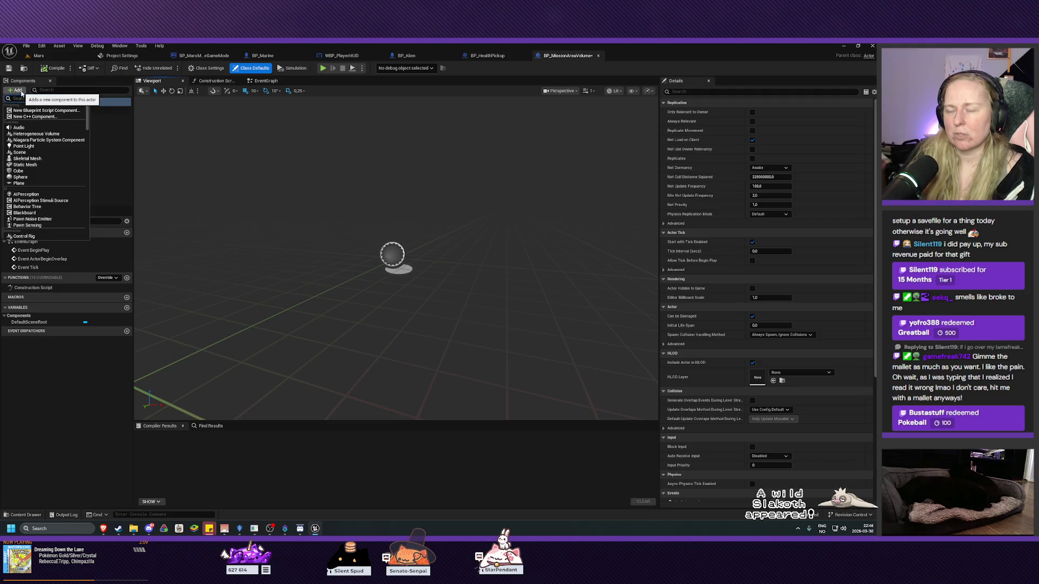
type("box col")
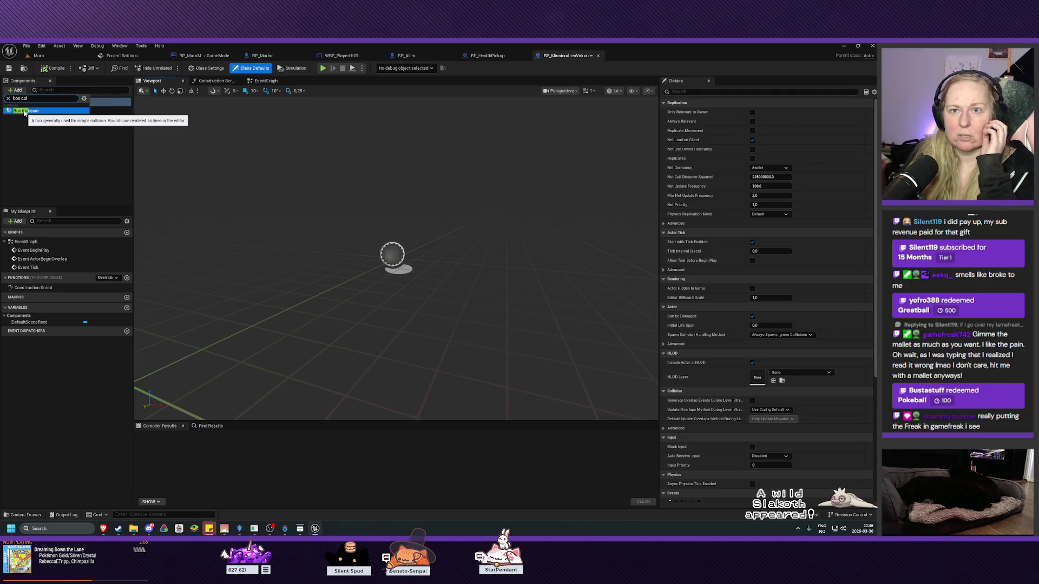
left_click(22, 110)
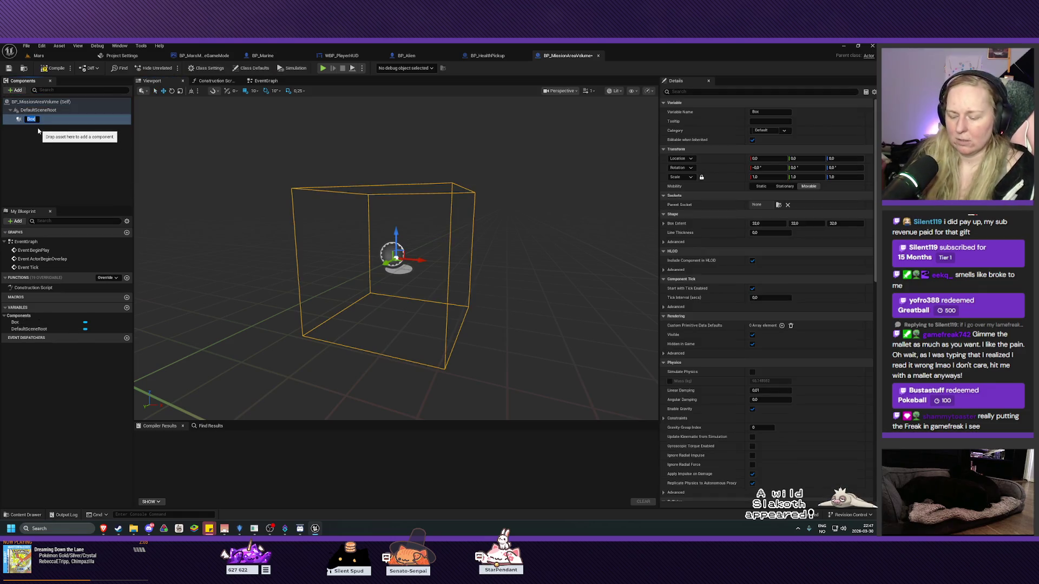
type("AreaVolume")
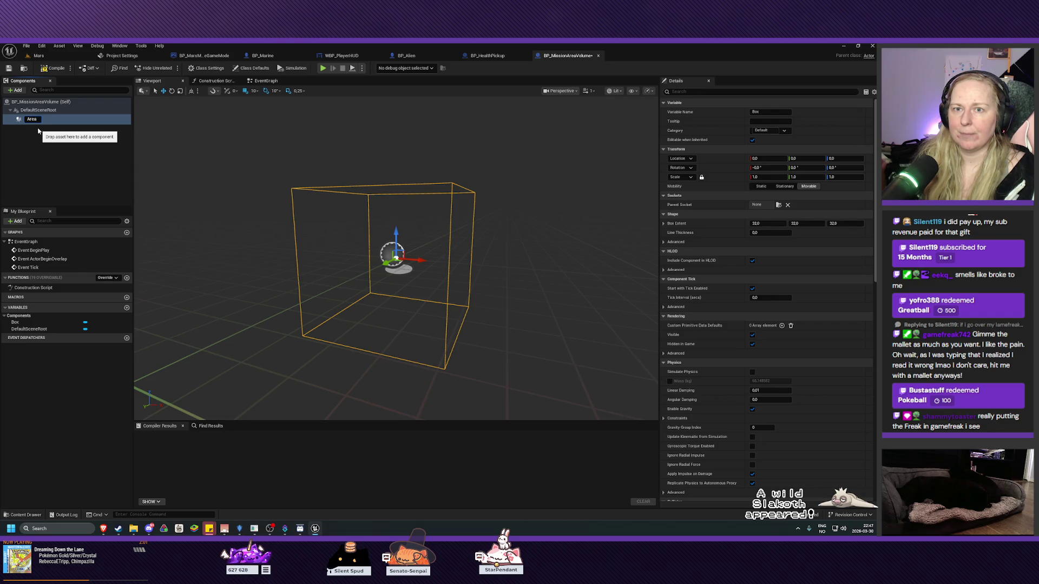
key("Return")
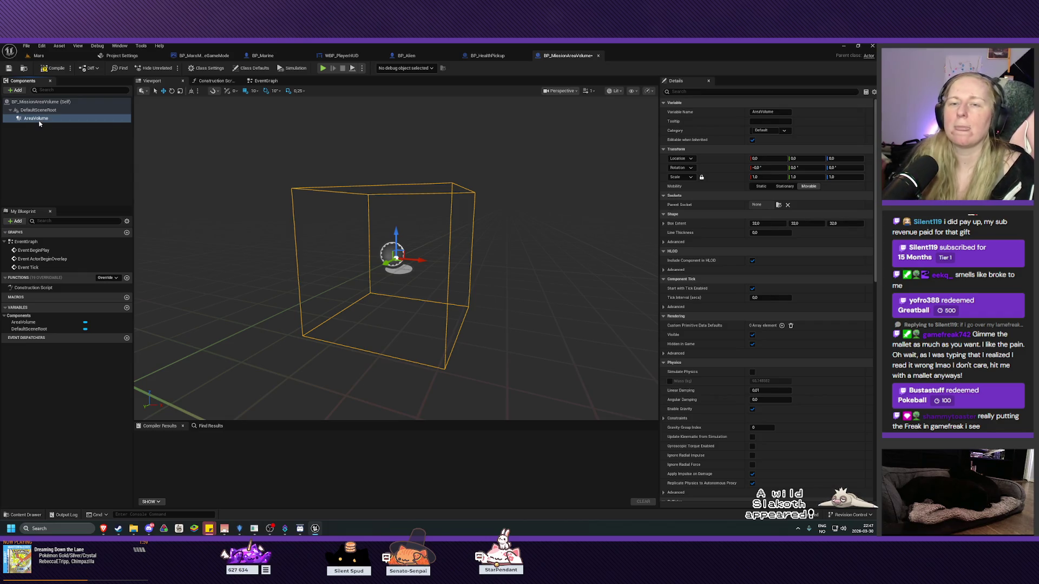
left_click_drag(38, 121, 38, 111)
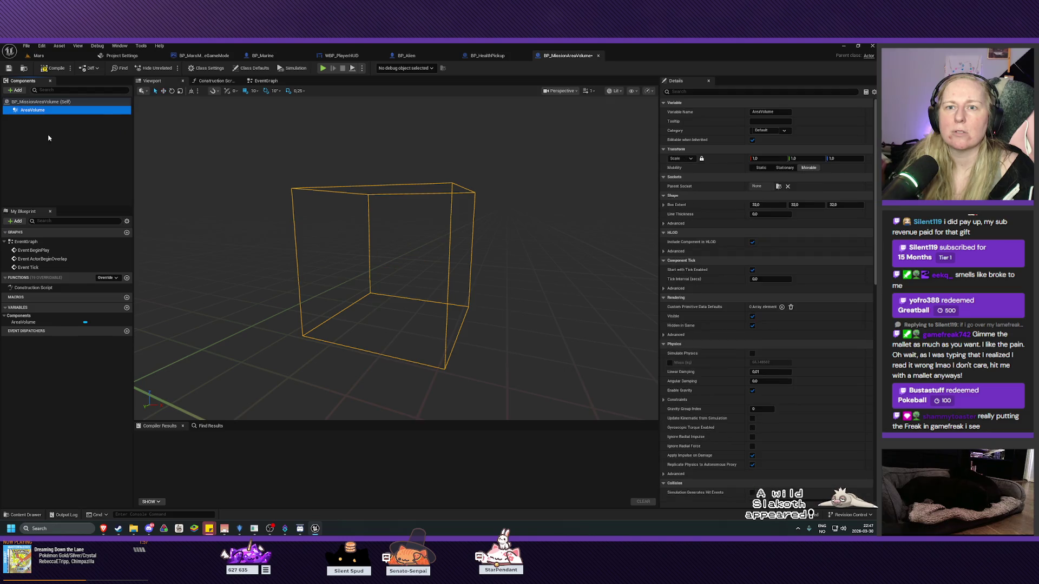
left_click(52, 68)
left_click(8, 69)
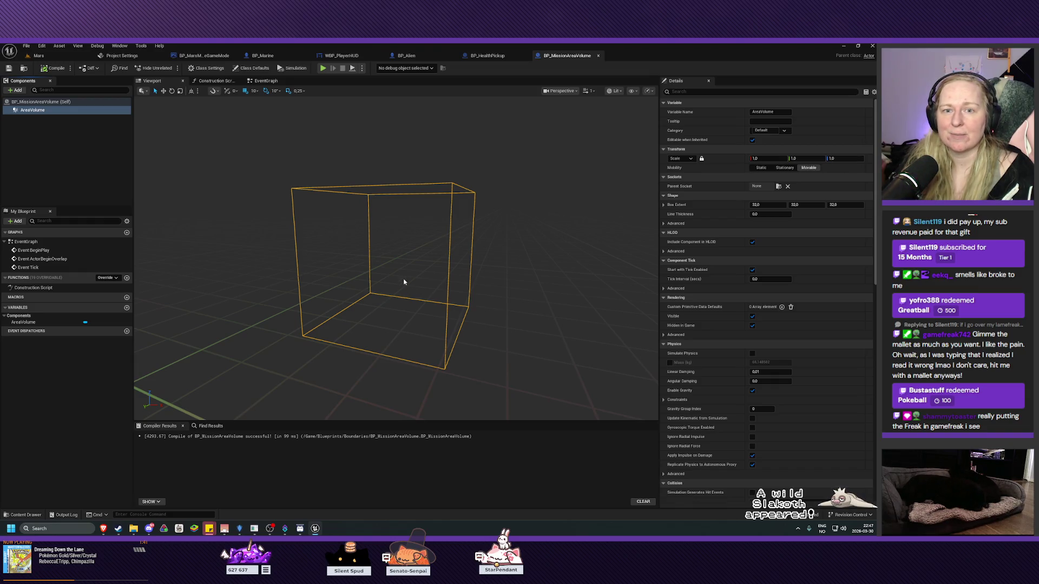
mouse_move(418, 256)
left_mouse_down()
mouse_move(401, 260)
mouse_move(403, 240)
mouse_move(416, 254)
left_mouse_up()
scroll(396, 257, "down", 4)
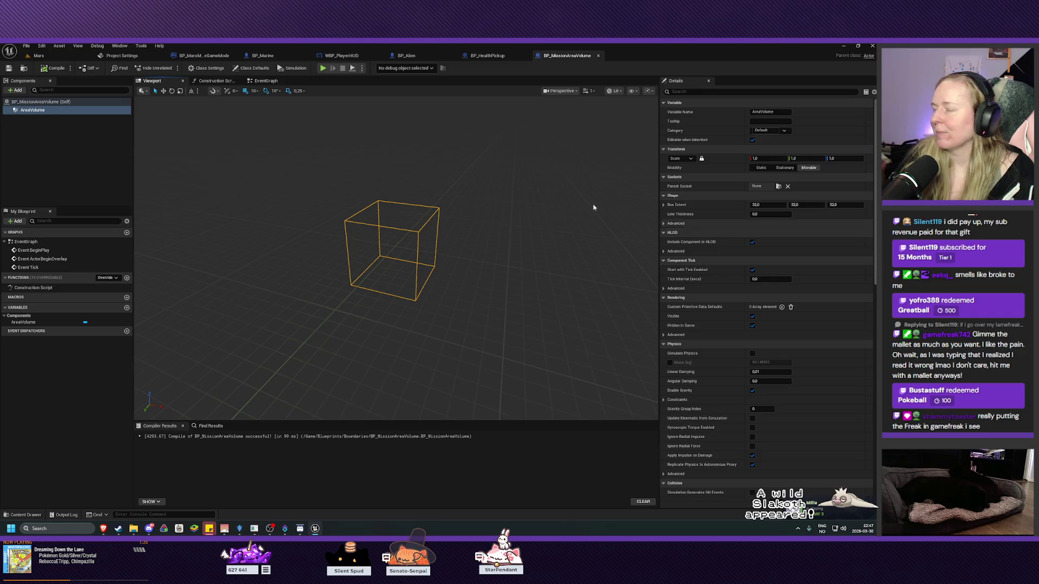
- In the event graph, cast the overlapping actor to BP_Marine after the overlap event
left_click(261, 84)
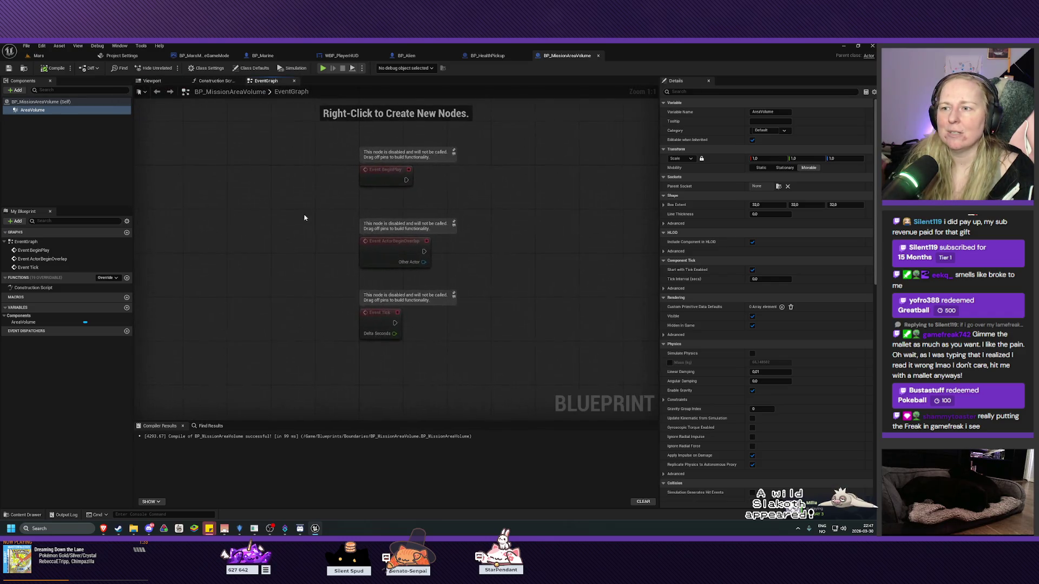
left_click_drag(344, 280, 371, 286)
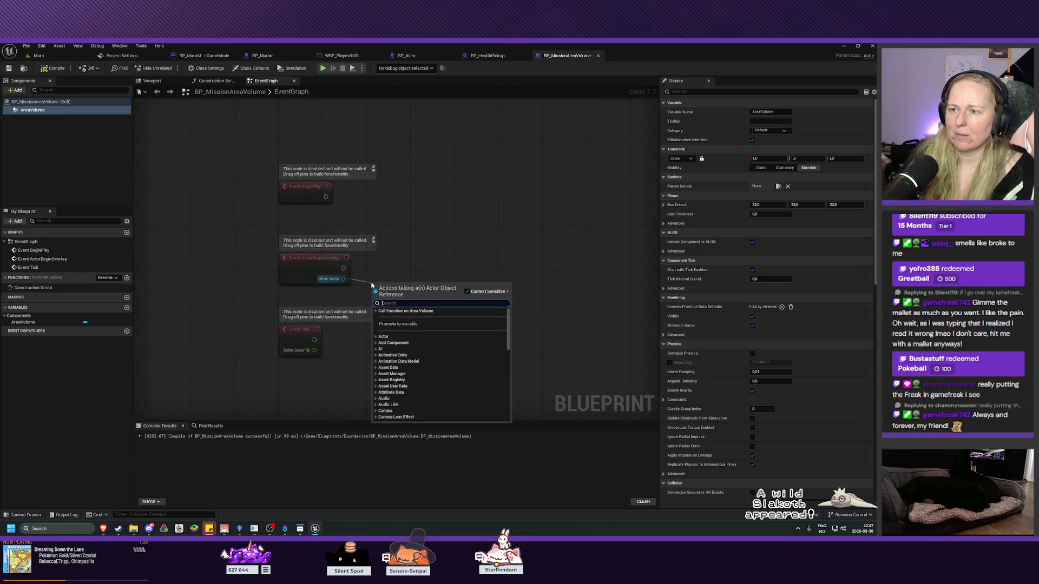
key("Escape")
left_click_drag(343, 268, 367, 272)
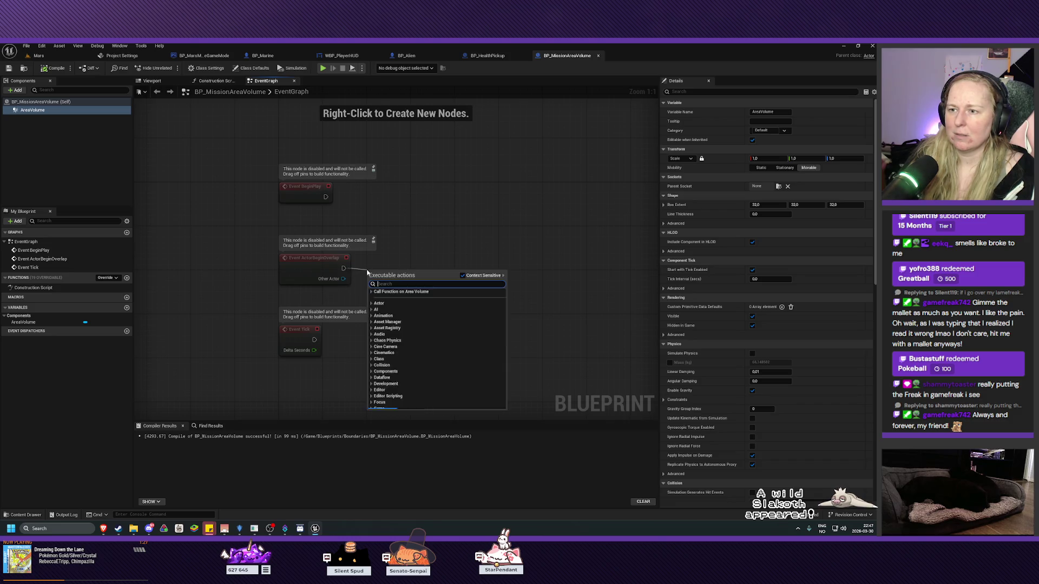
type("cast to bp")
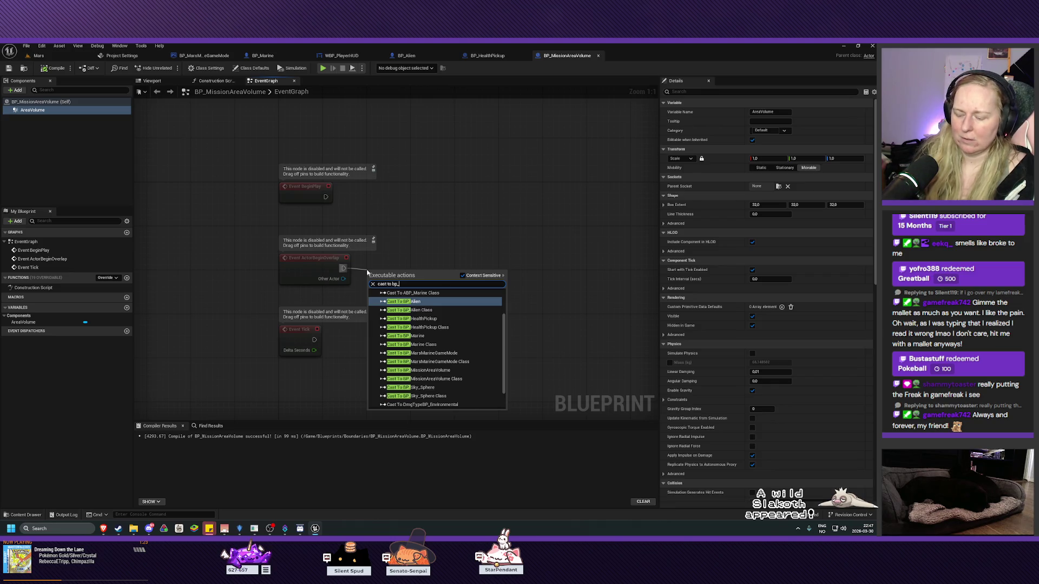
type("_mar")
left_click(415, 323)
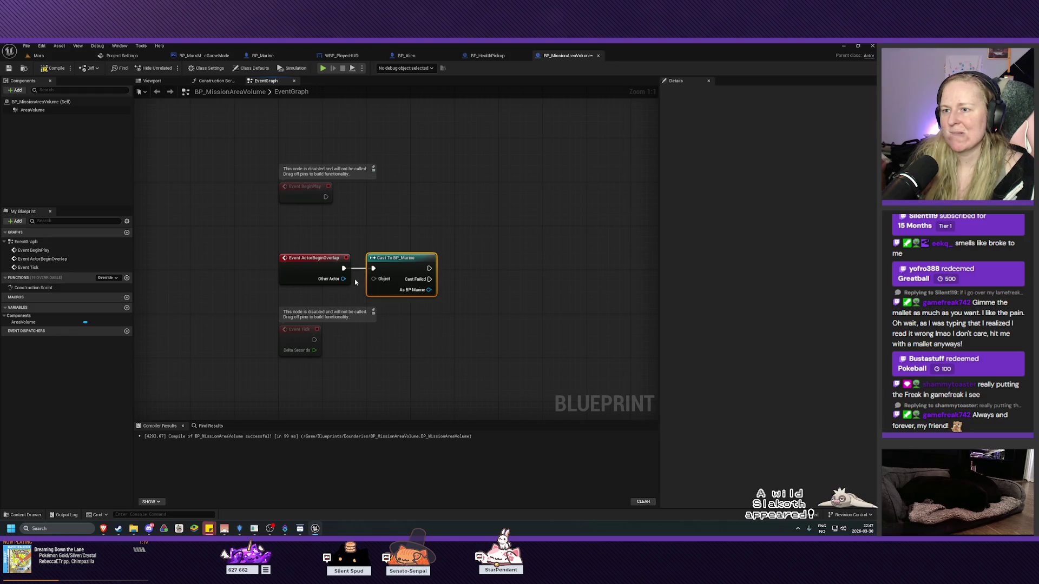
mouse_move(343, 278)
left_mouse_down()
mouse_move(379, 288)
mouse_move(373, 280)
left_mouse_up()
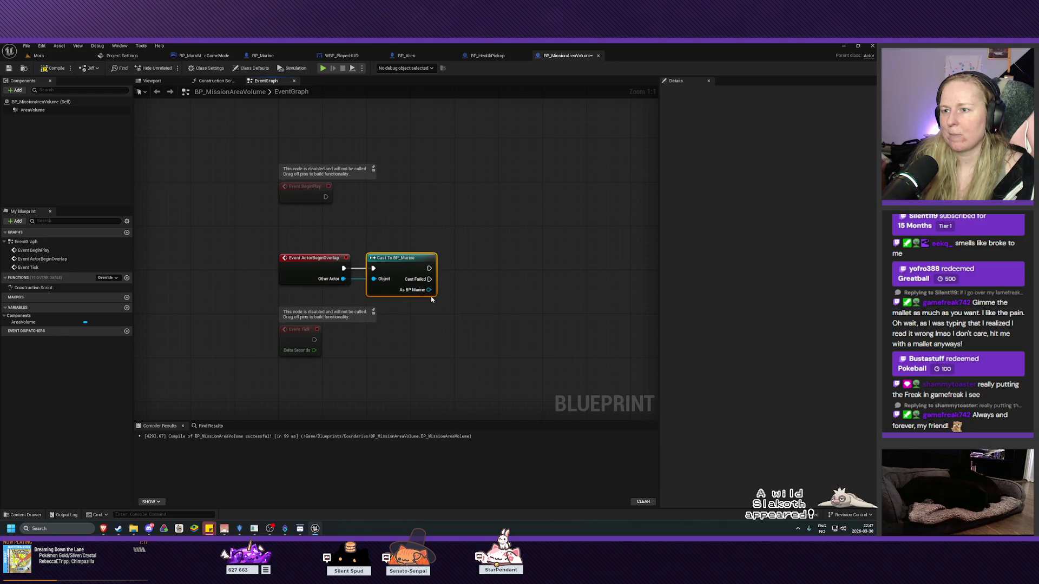
- Add a SET Outside Mission Area node and line it up with the Cast To BP_Marine node
mouse_move(436, 284)
left_mouse_down()
mouse_move(374, 283)
mouse_move(425, 308)
mouse_move(402, 309)
left_mouse_up()
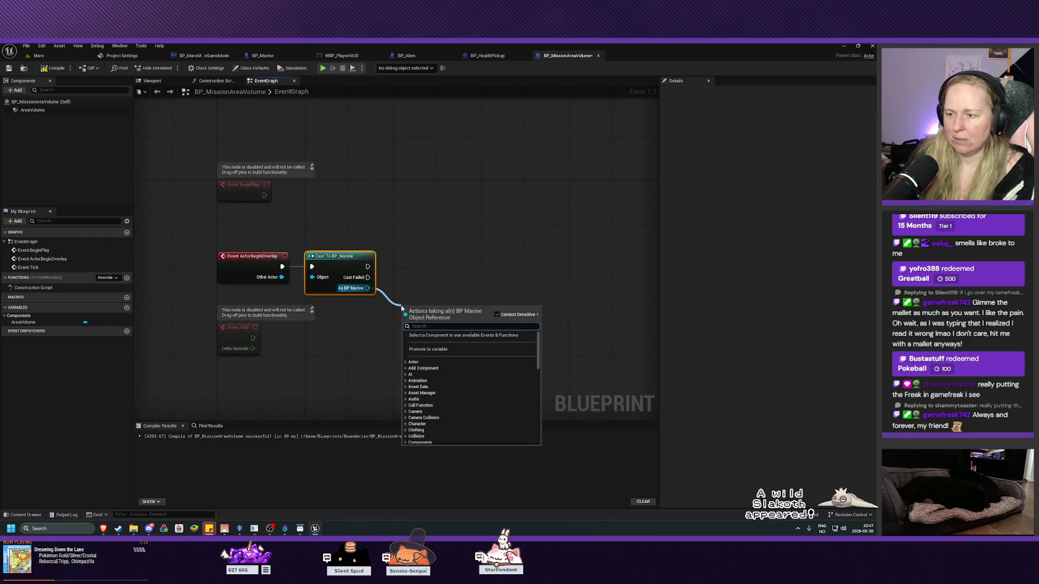
type("area")
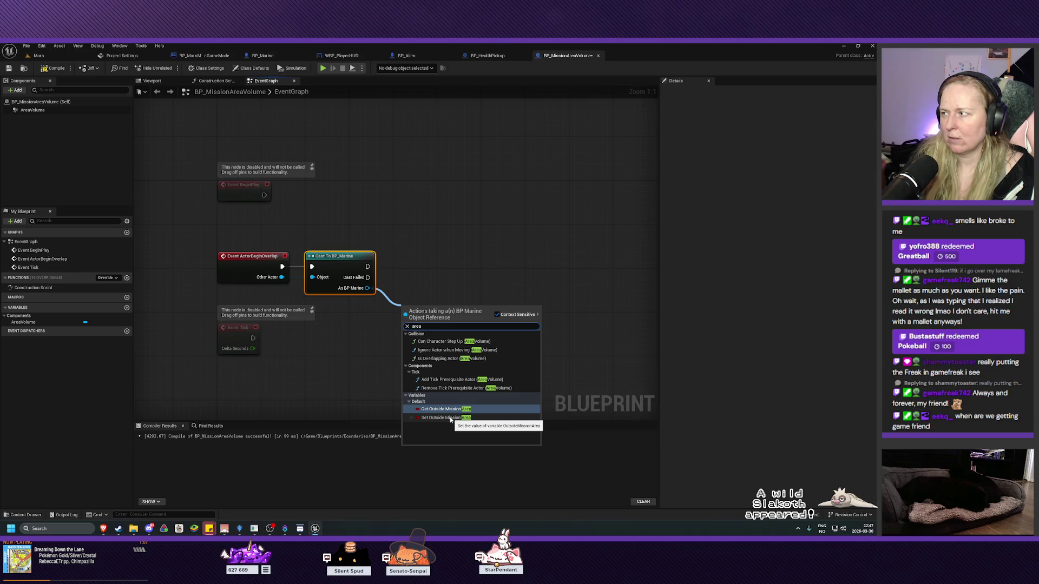
left_click(450, 418)
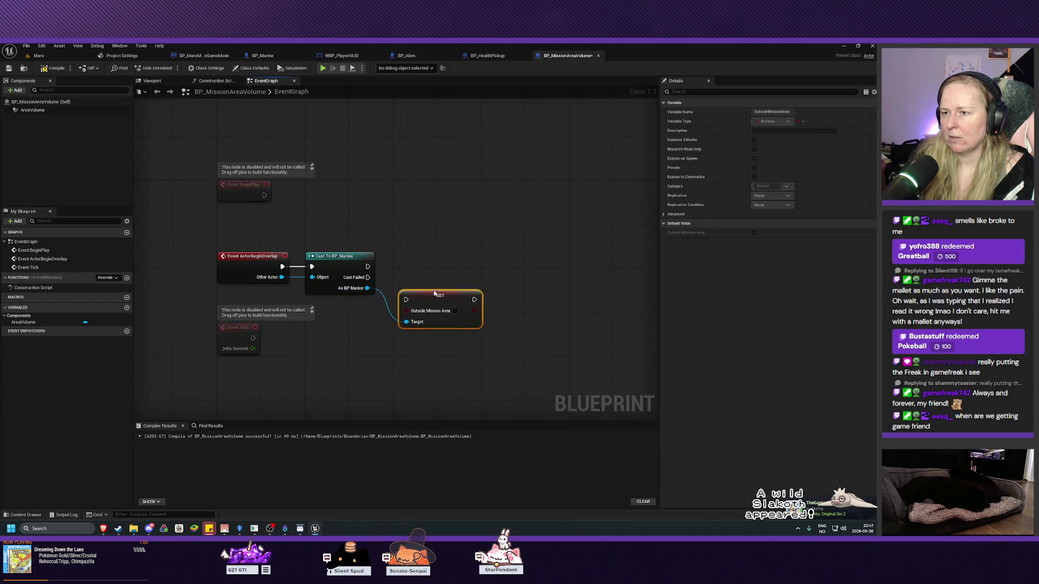
left_click_drag(435, 294, 437, 270)
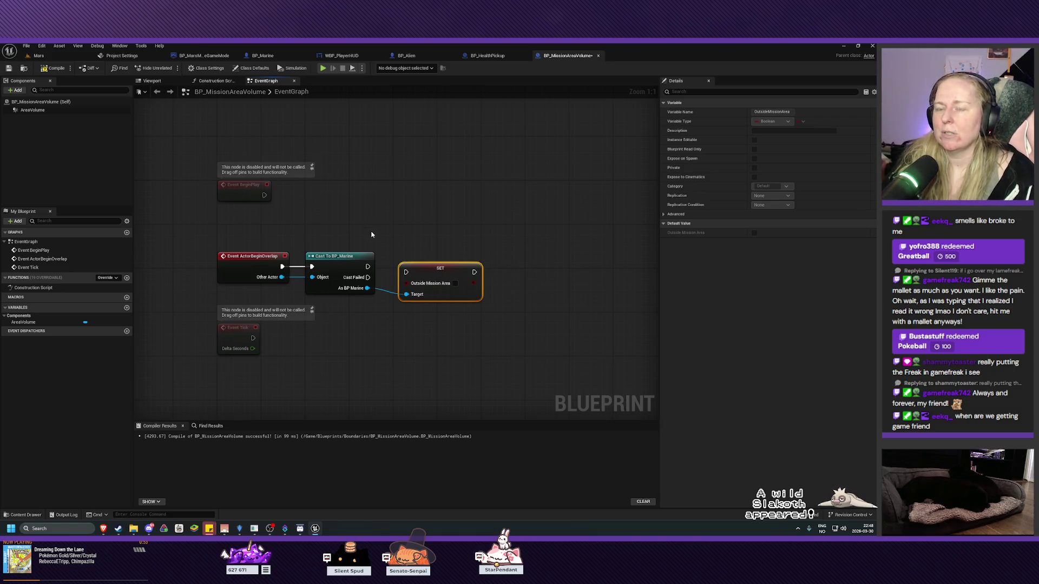
left_click(240, 528)
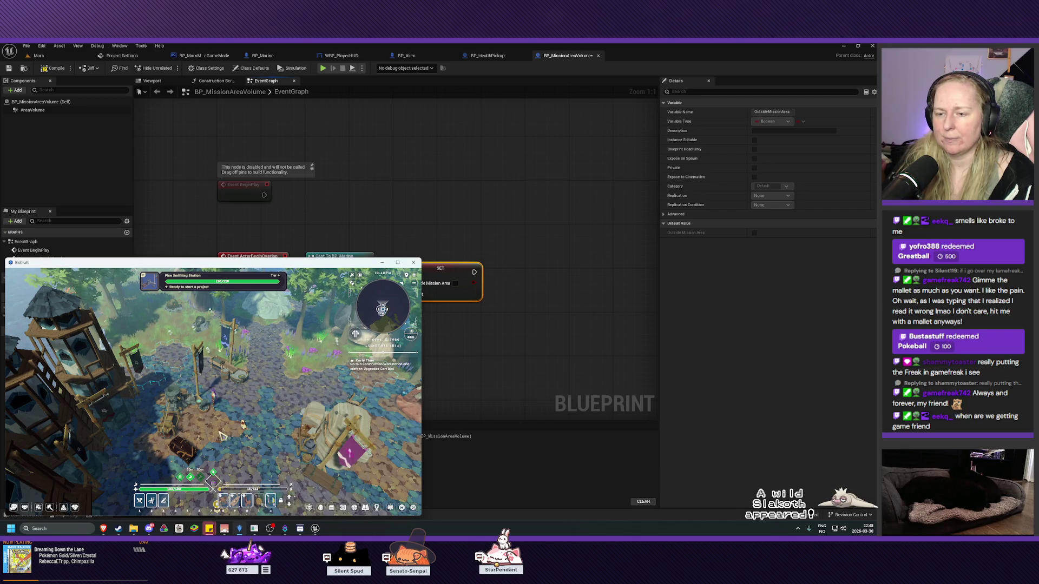
- Turn the camera to the Fine Smithing Station and resume its Ferralith Ore Concentrate project
key("q")
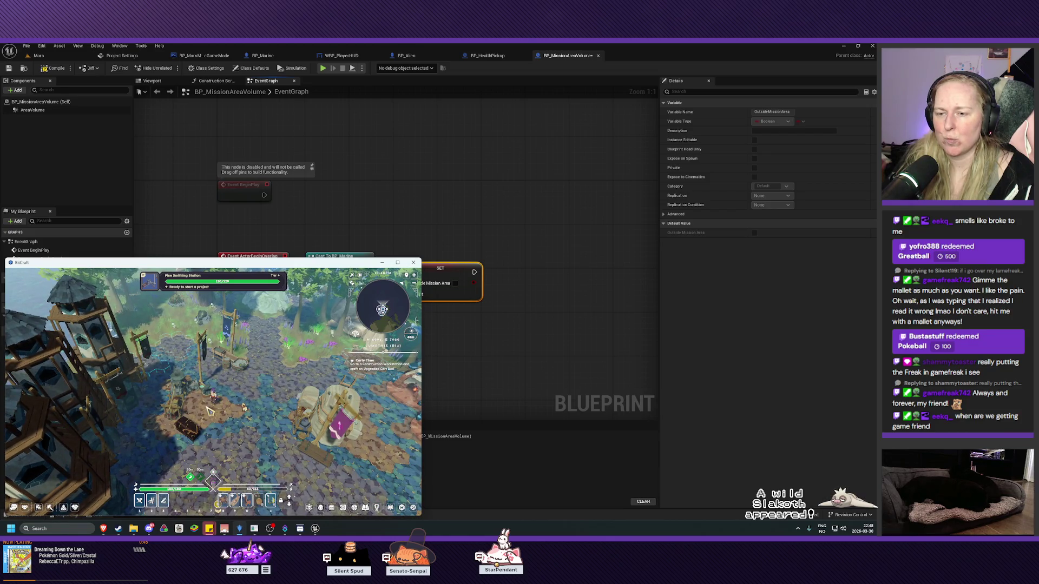
key("q")
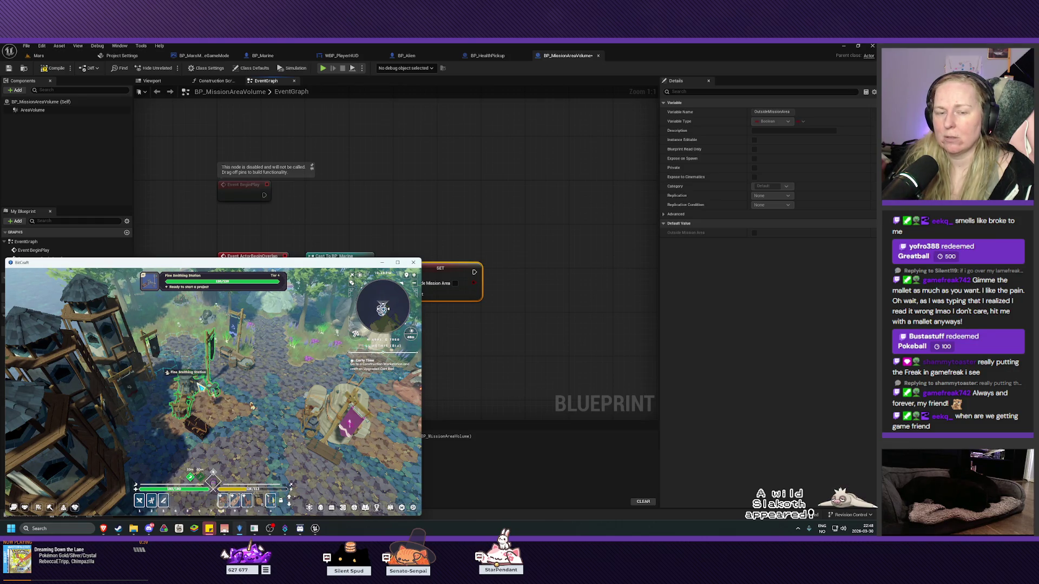
left_click(202, 385)
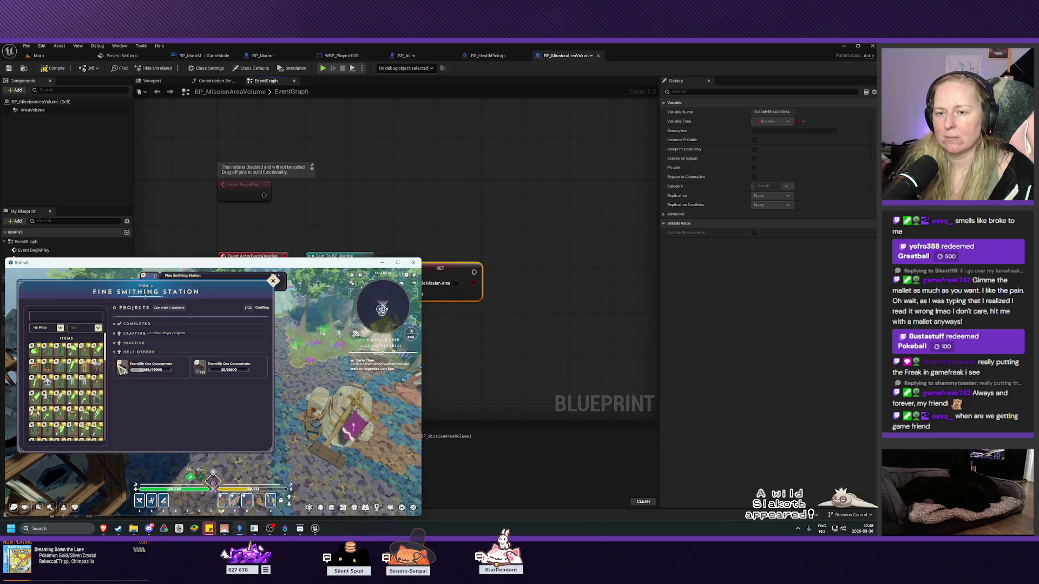
left_click(159, 368)
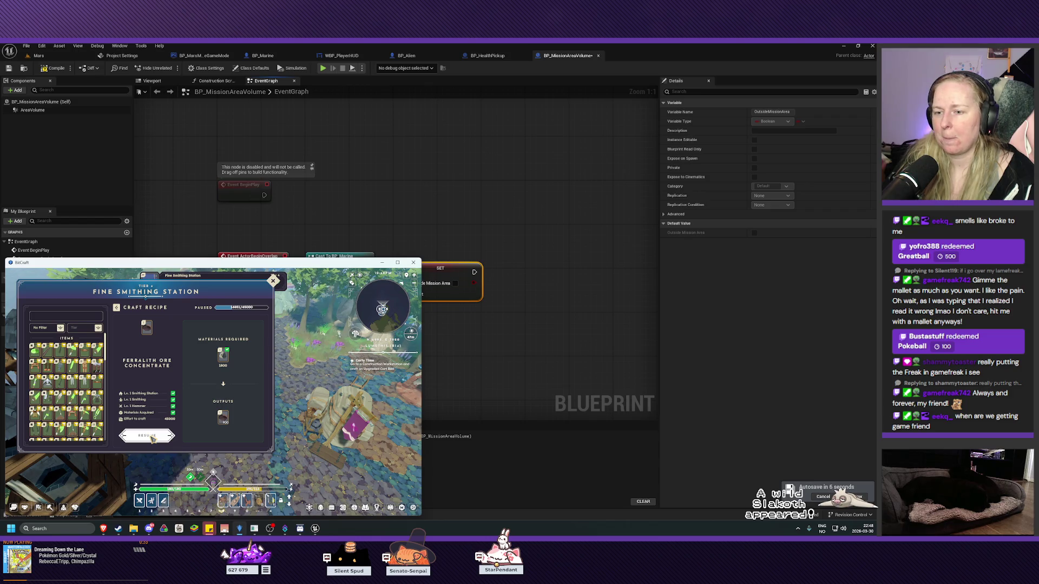
left_click(152, 437)
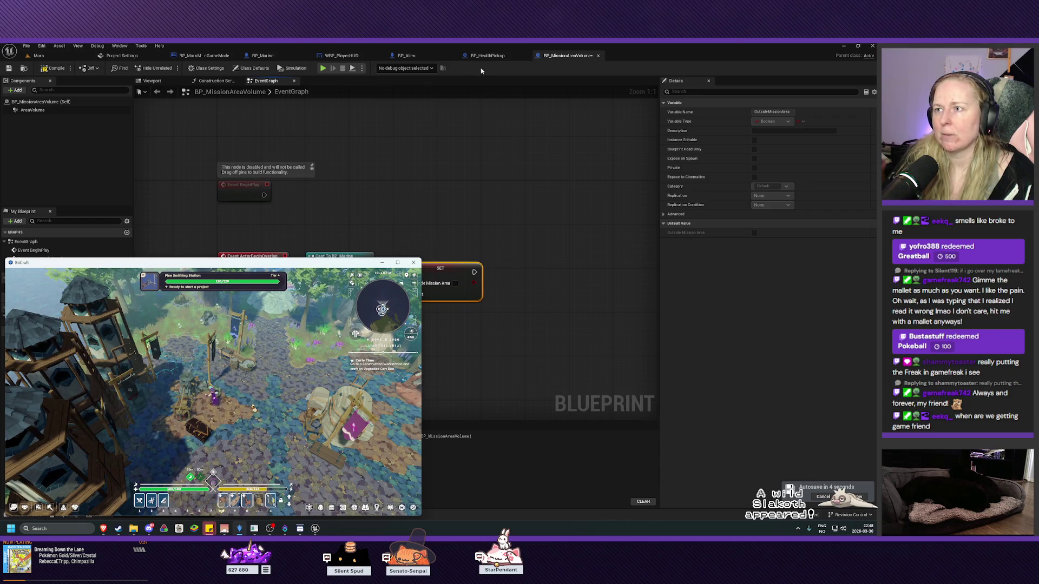
- Back in Unreal, search the graph's node list for overlap events, then dismiss it
left_click(454, 253)
left_click(353, 246)
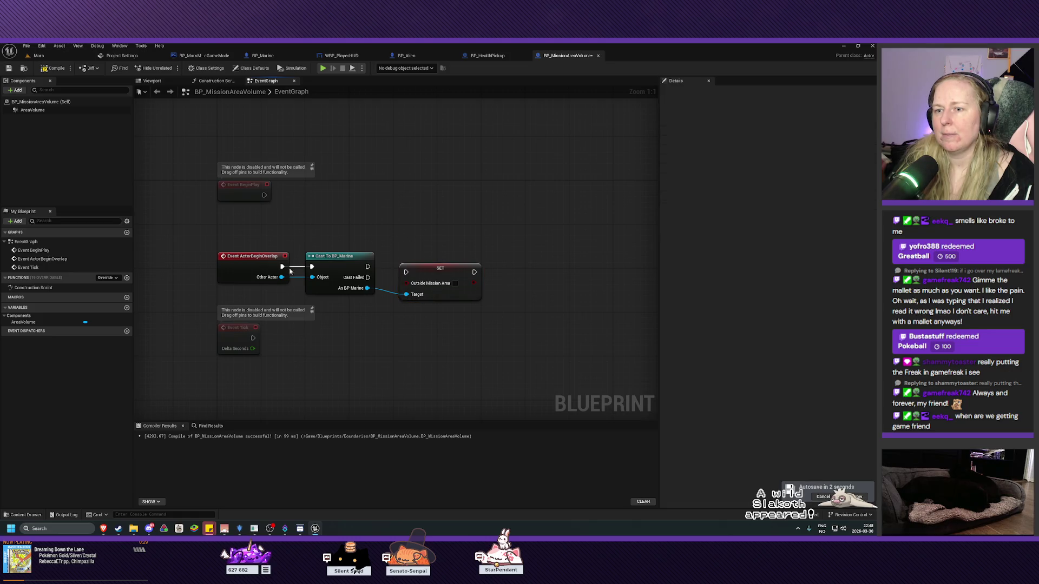
right_click(307, 362)
type("event")
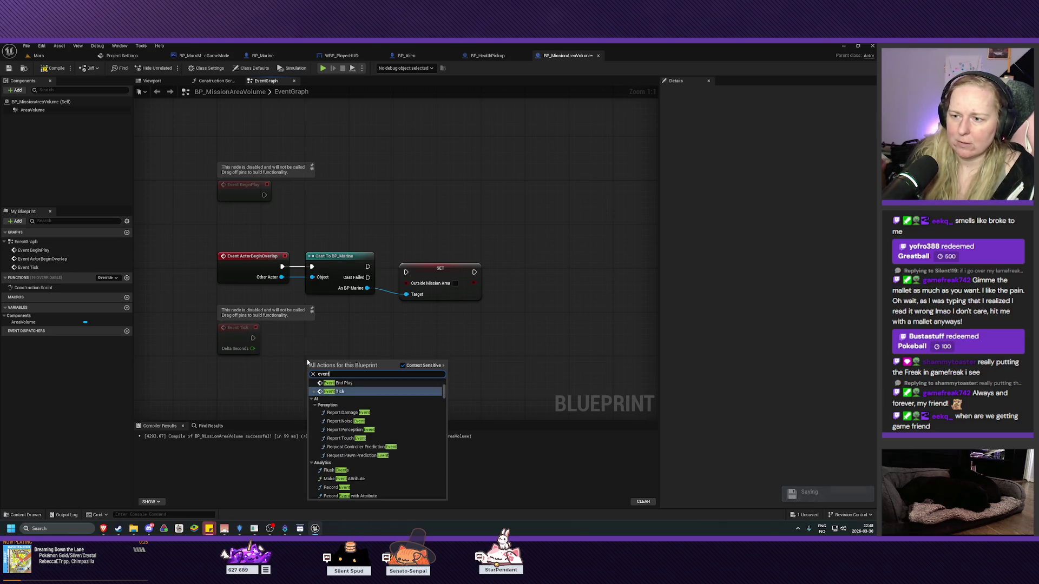
type(" ov")
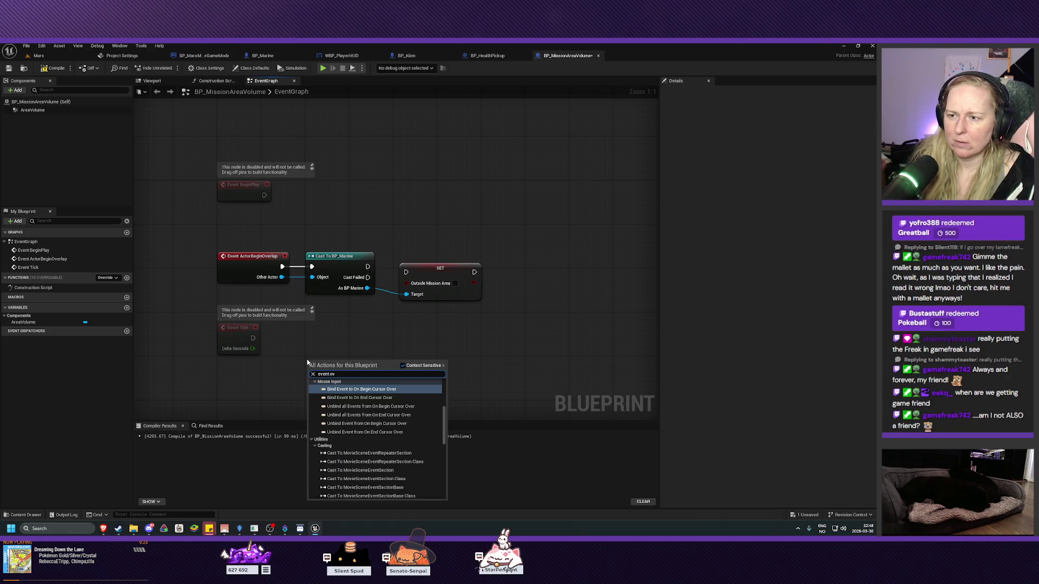
key("BackSpace")
key("BackSpace")
key("BackSpace")
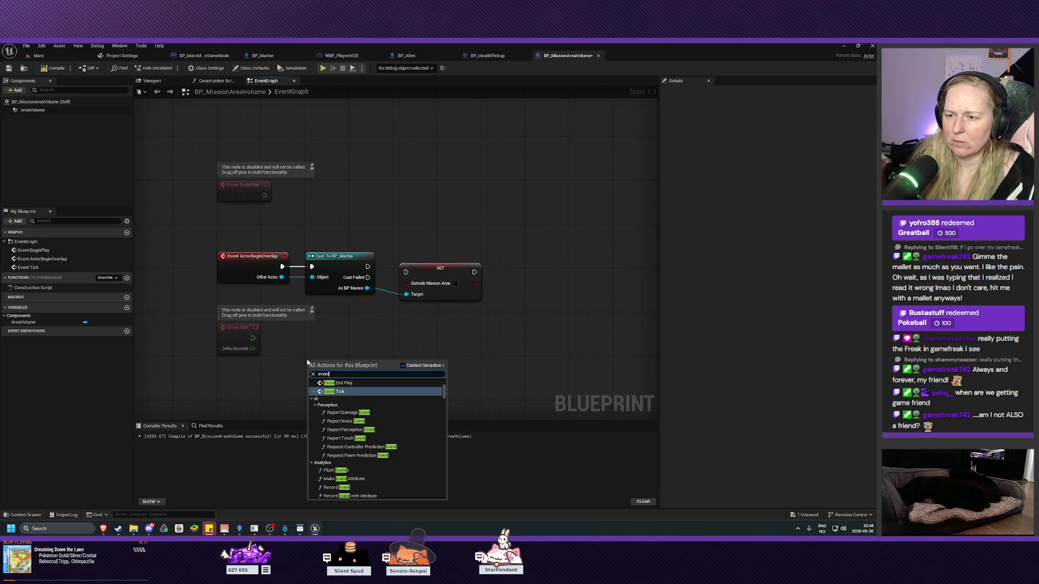
key("BackSpace")
key("BackSpace")
key("BackSpace")
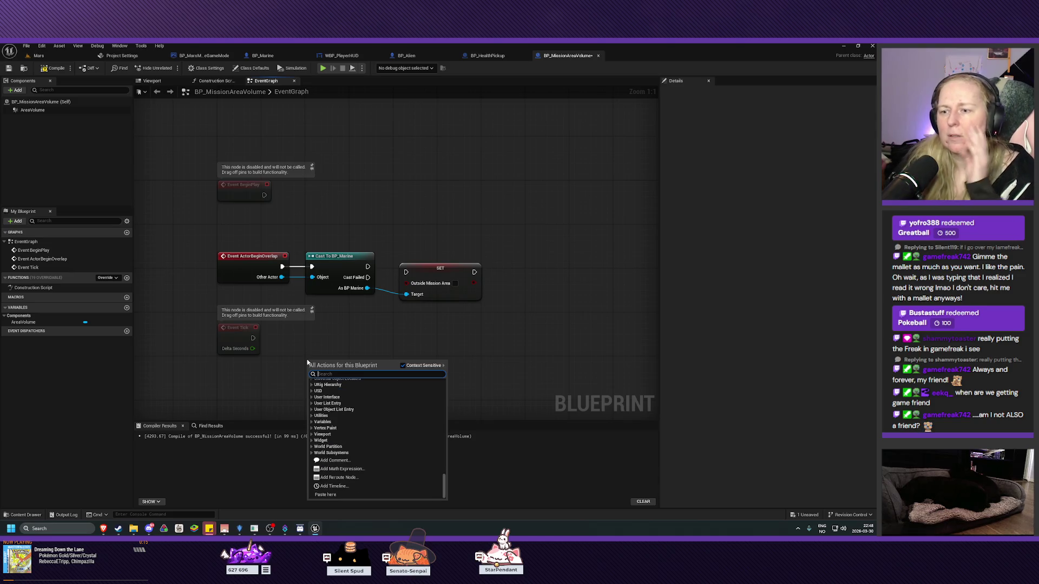
scroll(363, 419, "up", 10)
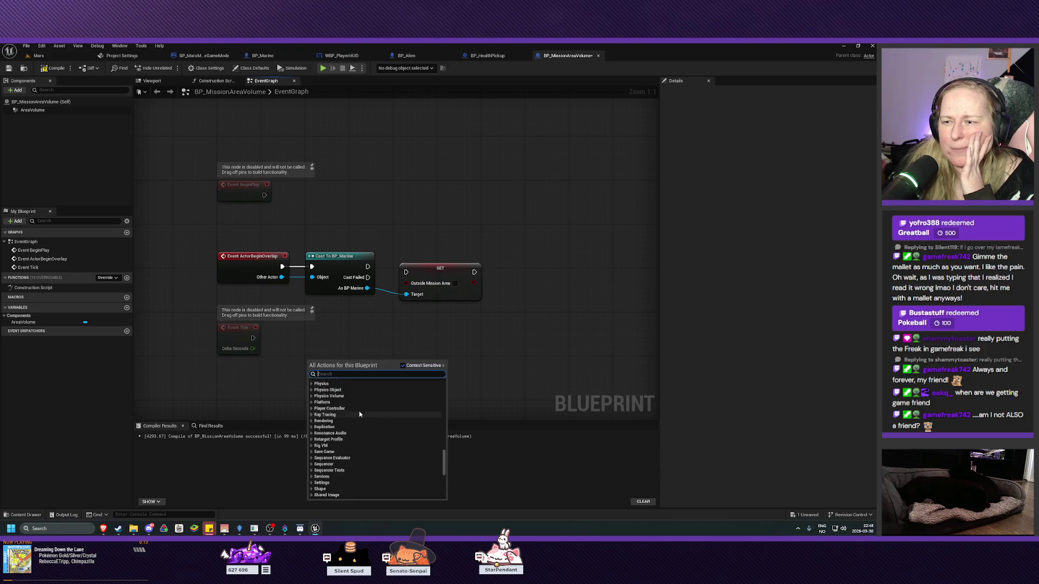
scroll(363, 414, "up", 10)
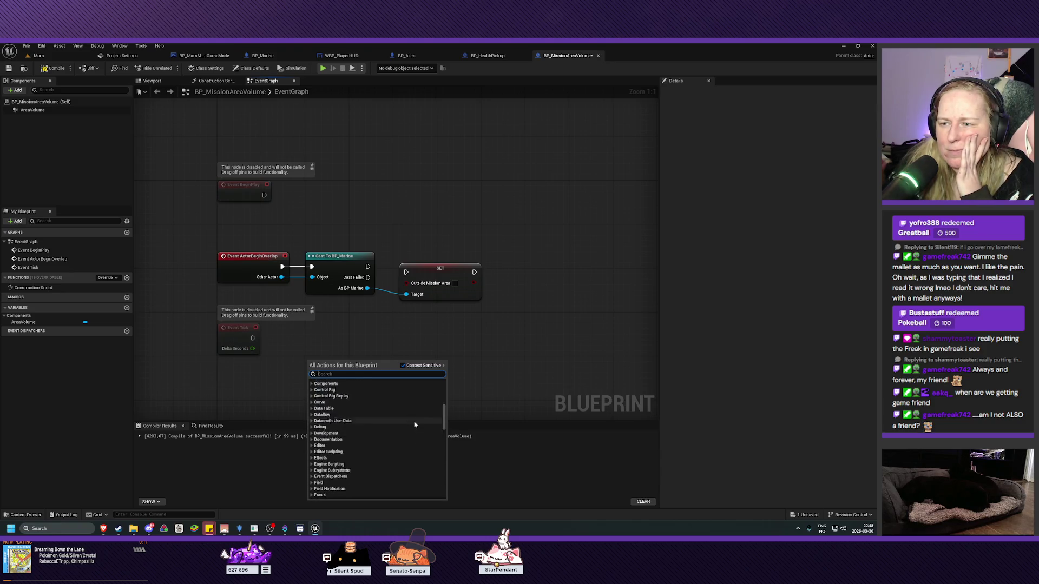
left_click(332, 365)
- Place an Event ActorEndOverlap node from the Add Event > Collision category
right_click(308, 373)
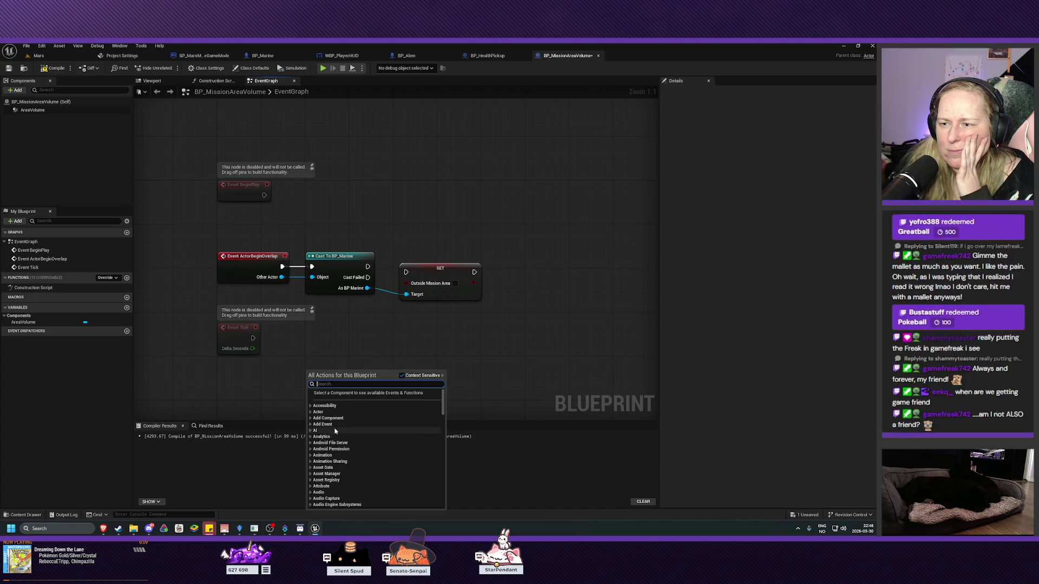
left_click(310, 425)
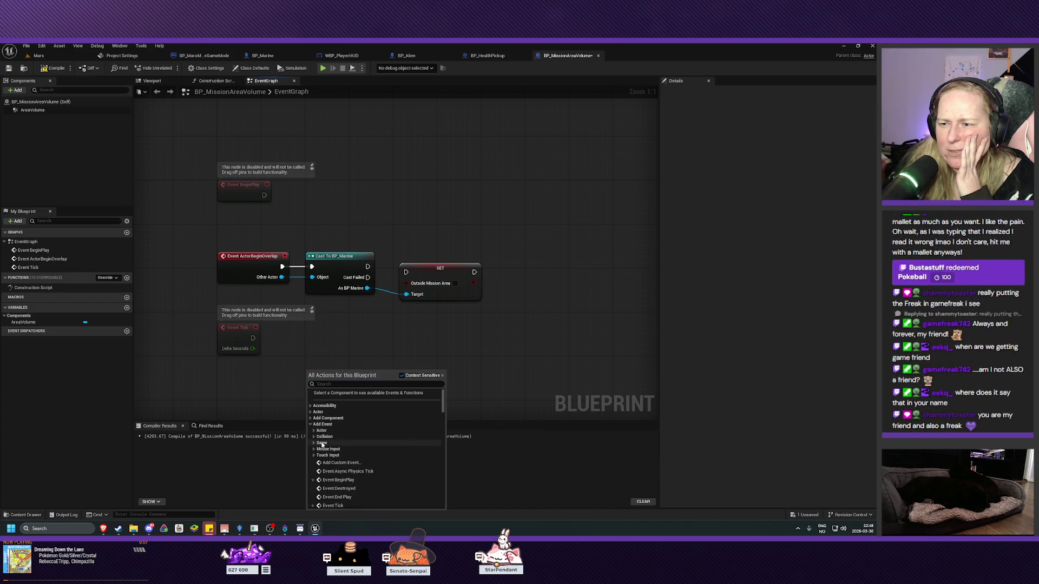
scroll(355, 454, "down", 3)
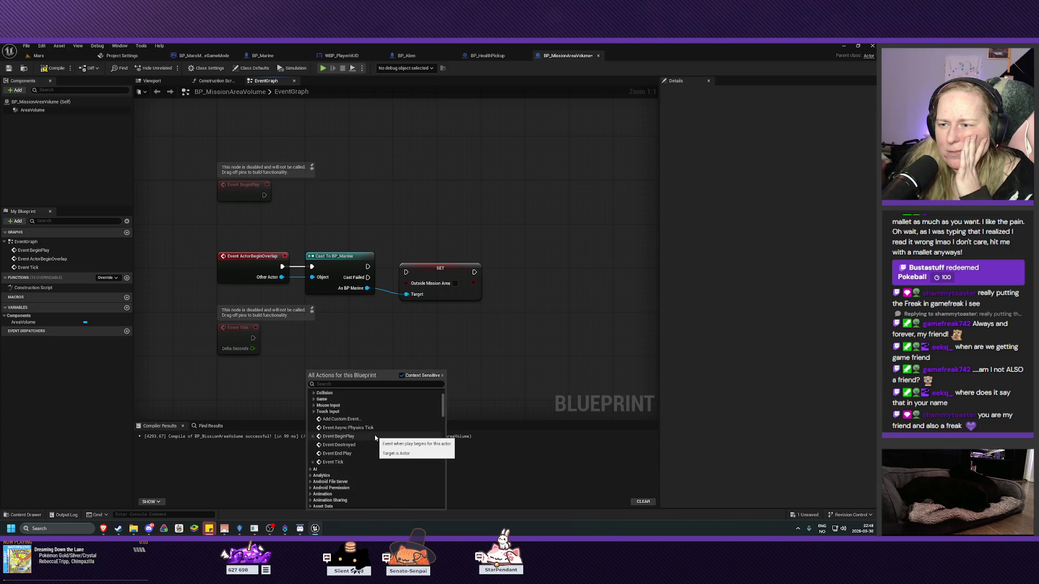
left_click(314, 400)
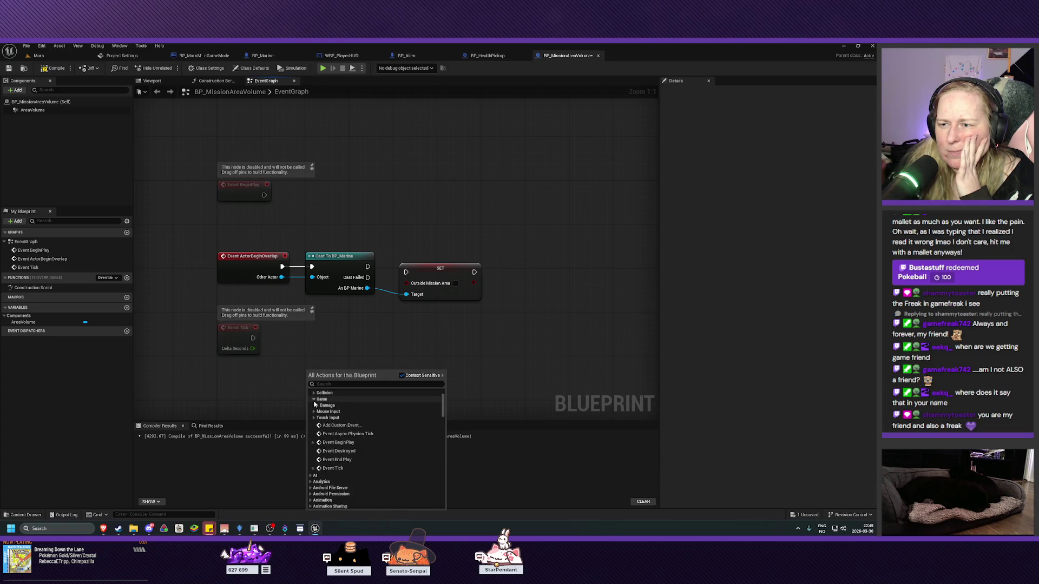
left_click(313, 399)
left_click(315, 394)
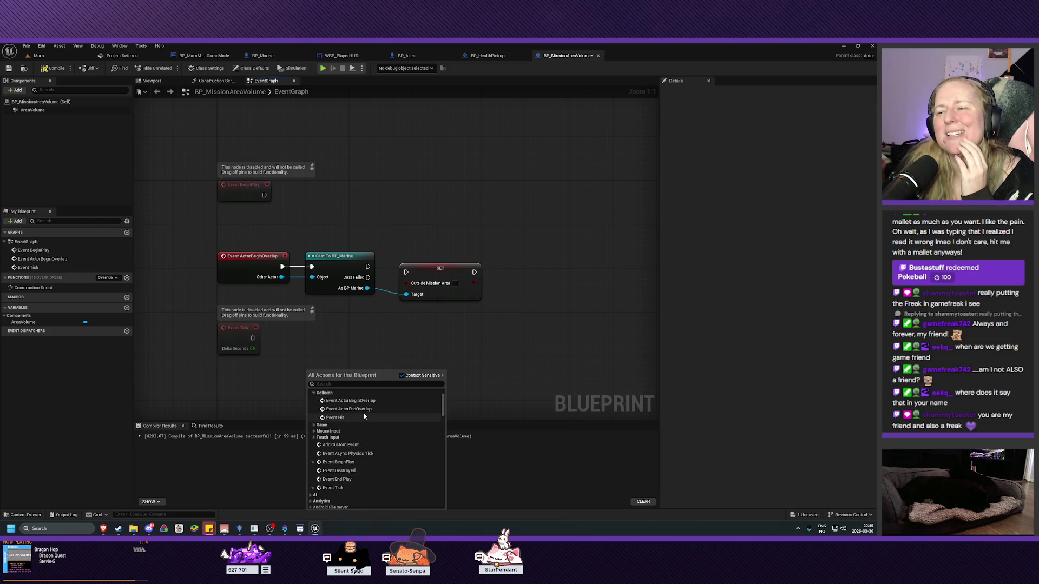
left_click(362, 409)
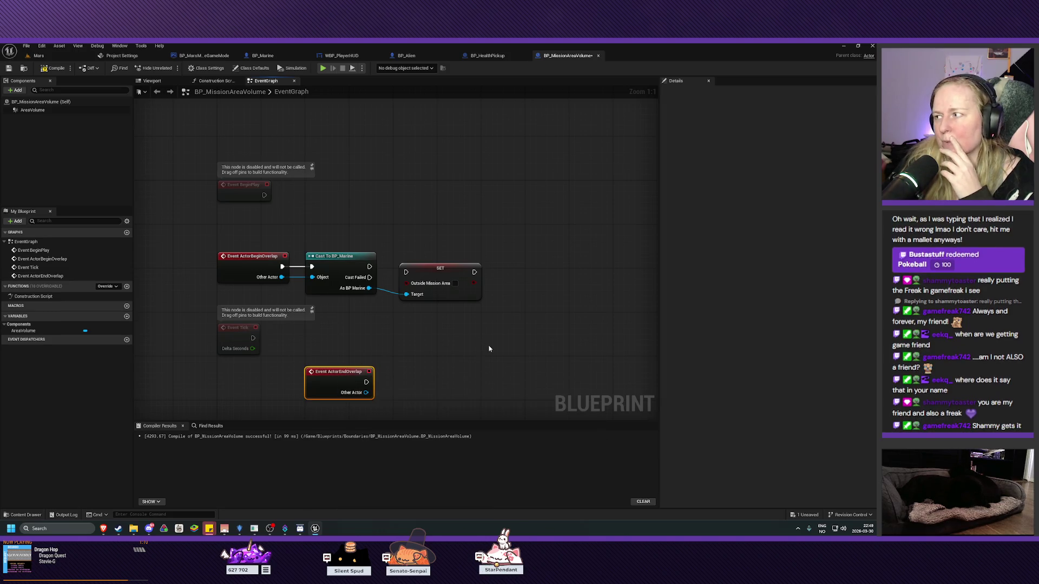
- Rearrange the graph so ActorEndOverlap sits under the begin-overlap event, with Event Tick moved aside
left_click_drag(489, 345, 496, 318)
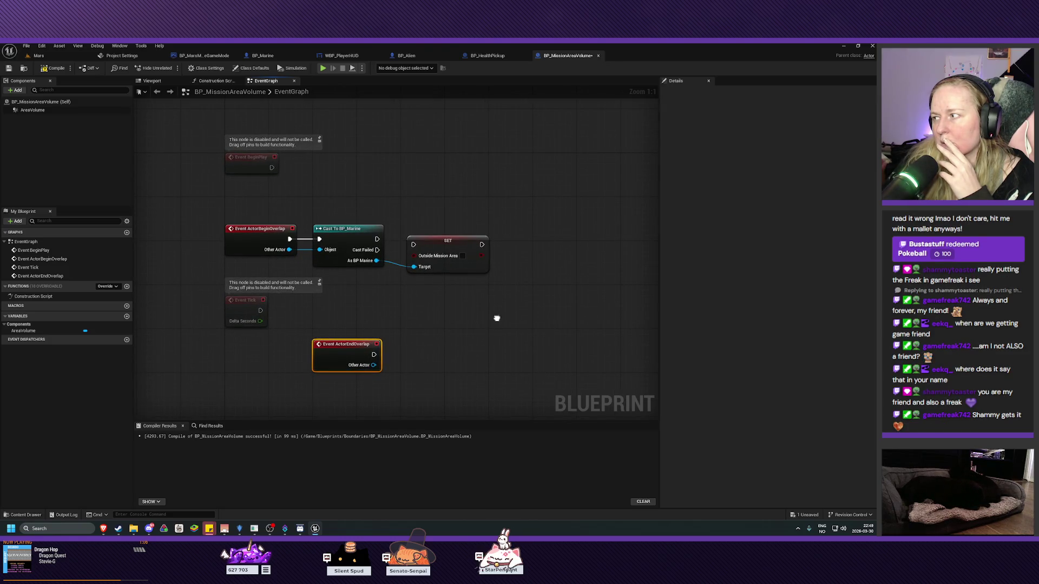
left_click_drag(497, 319, 493, 317)
mouse_move(334, 343)
left_mouse_down()
mouse_move(249, 341)
mouse_move(410, 360)
left_mouse_up()
left_click_drag(238, 304, 240, 415)
mouse_move(390, 358)
left_mouse_down()
mouse_move(289, 318)
mouse_move(249, 289)
left_mouse_up()
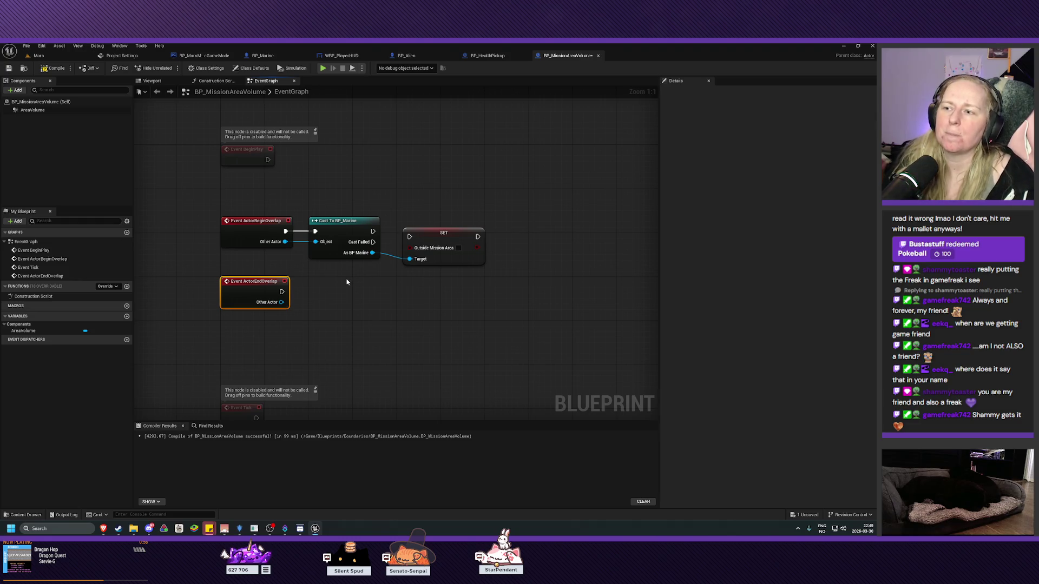
left_click_drag(443, 234, 446, 231)
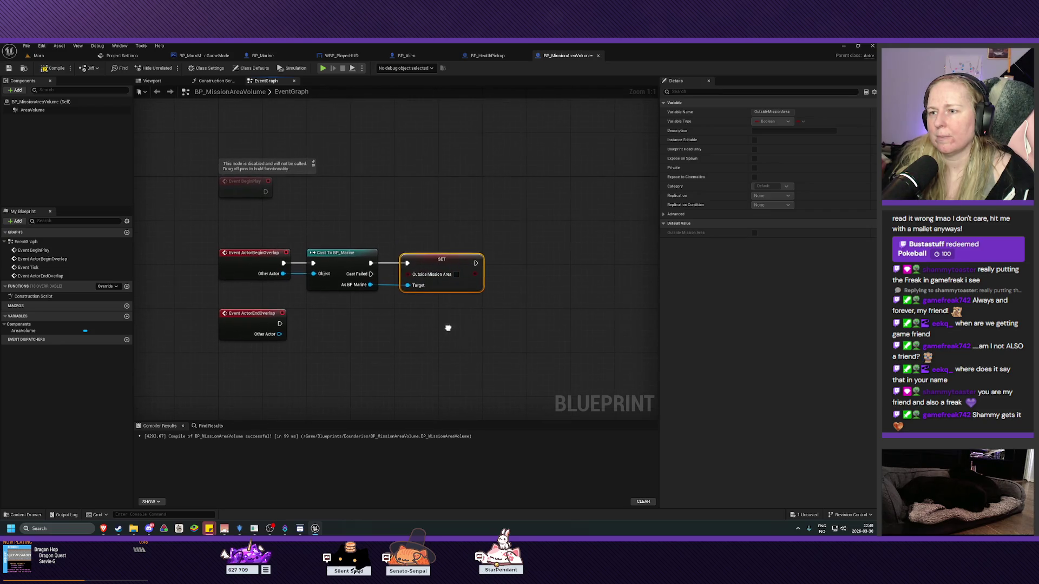
left_click_drag(423, 247, 421, 279)
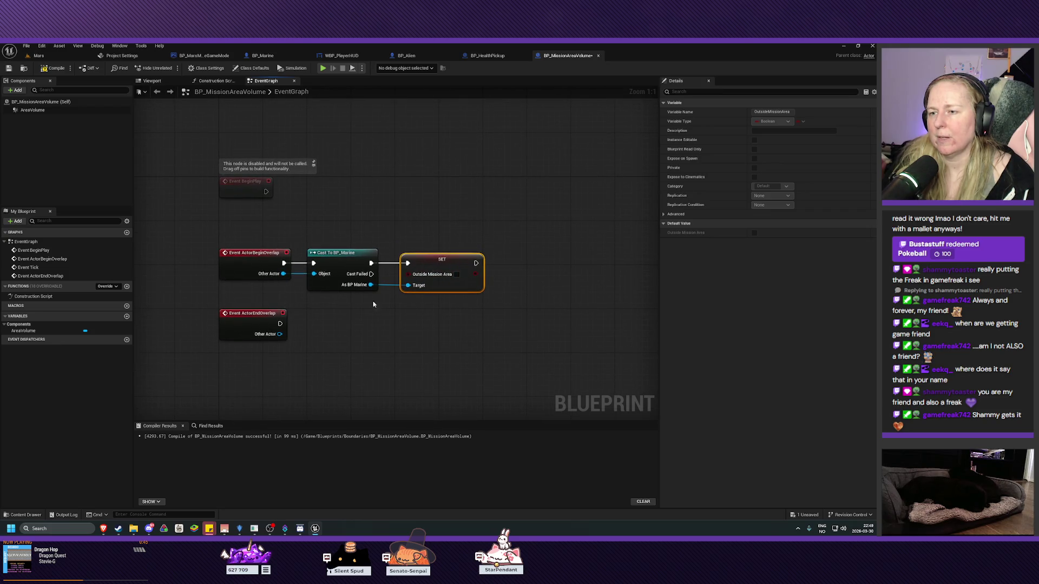
- Copy the Cast to BP_Marine and SET Outside Mission Area nodes and paste them beside ActorEndOverlap
left_click(457, 275)
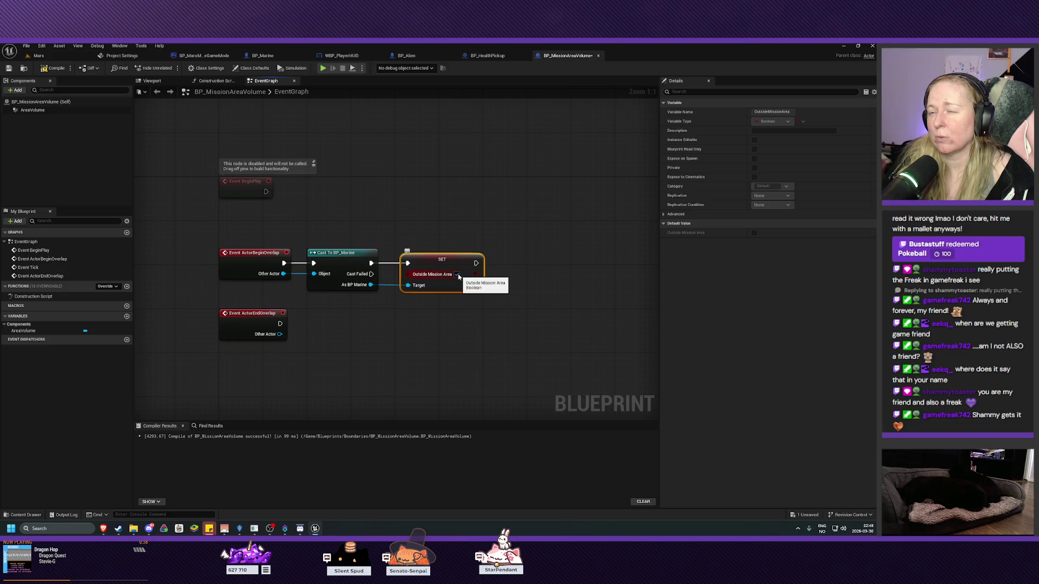
left_click(457, 275)
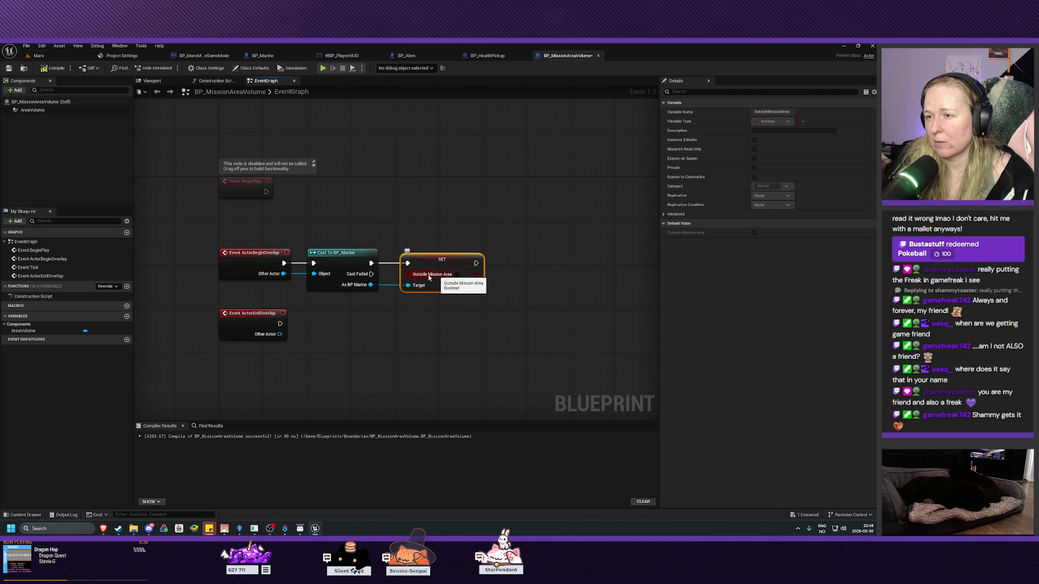
left_click_drag(442, 314, 434, 272)
mouse_move(342, 186)
left_mouse_down()
mouse_move(460, 260)
mouse_move(367, 287)
mouse_move(332, 275)
mouse_move(344, 283)
mouse_move(316, 286)
mouse_move(320, 299)
left_mouse_up()
key("ctrl+c")
key("ctrl+v")
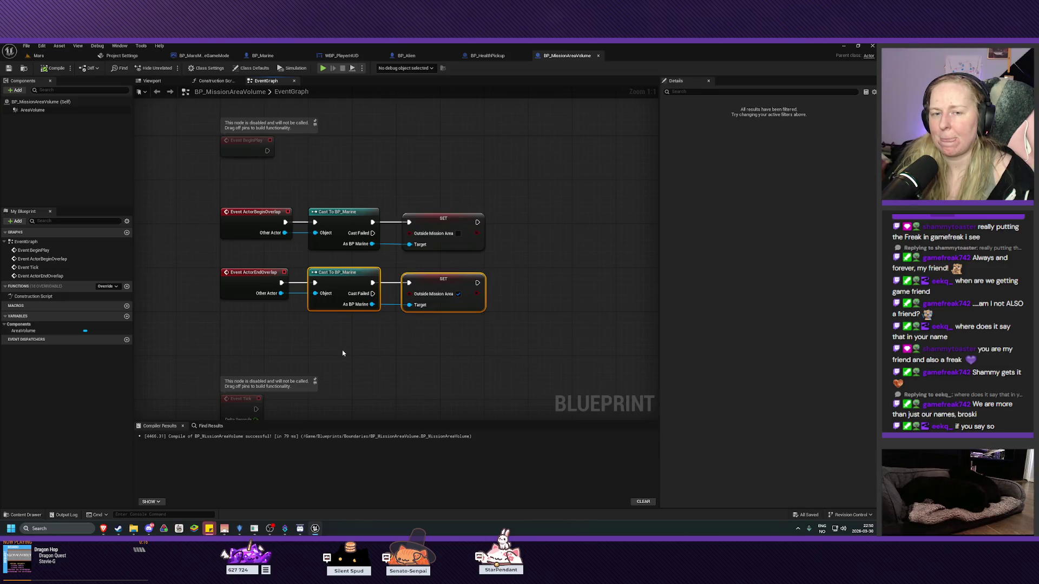
mouse_move(352, 348)
left_mouse_down()
mouse_move(373, 352)
mouse_move(351, 343)
left_mouse_up()
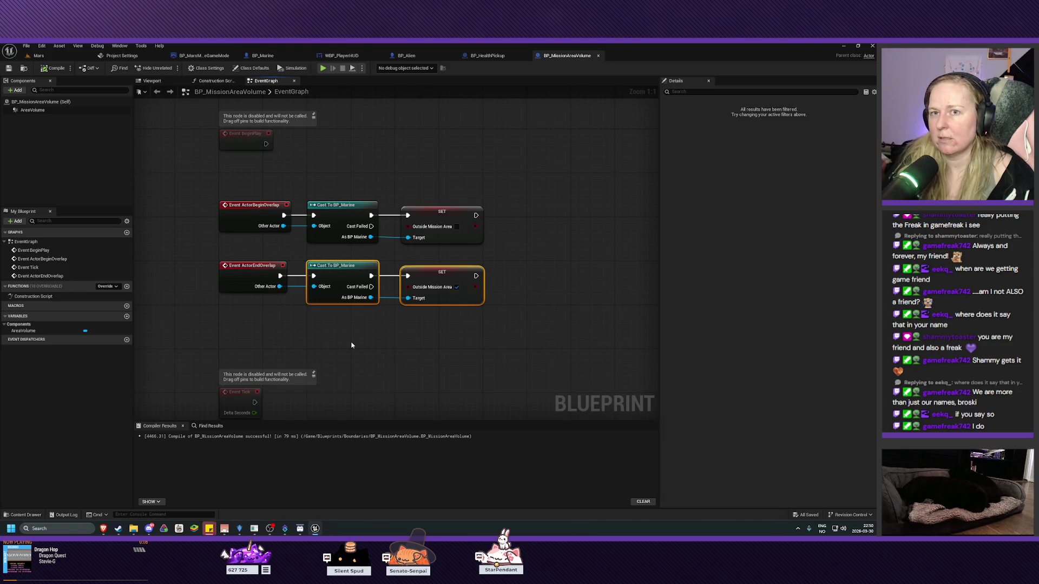
left_click(59, 58)
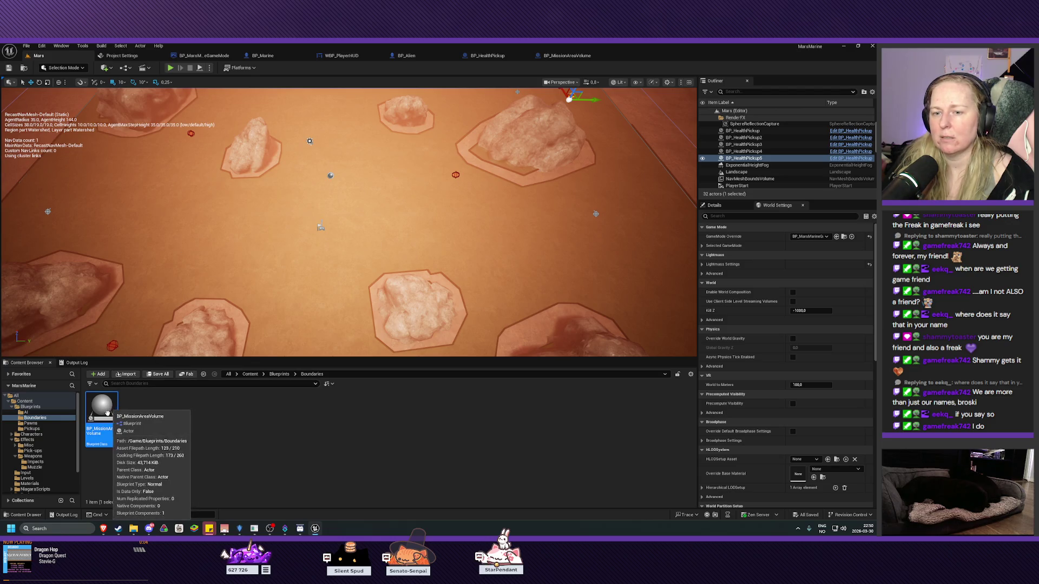
- Drop BP_MissionAreaVolume into the Mars level and select its AreaVolume box in the blueprint viewport
left_click_drag(102, 414, 322, 226)
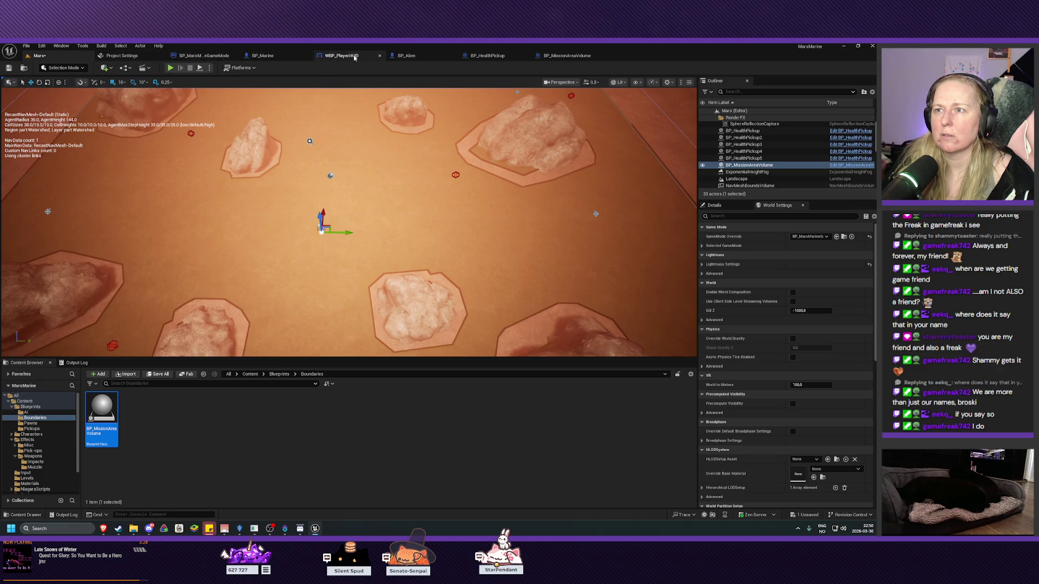
left_click(560, 56)
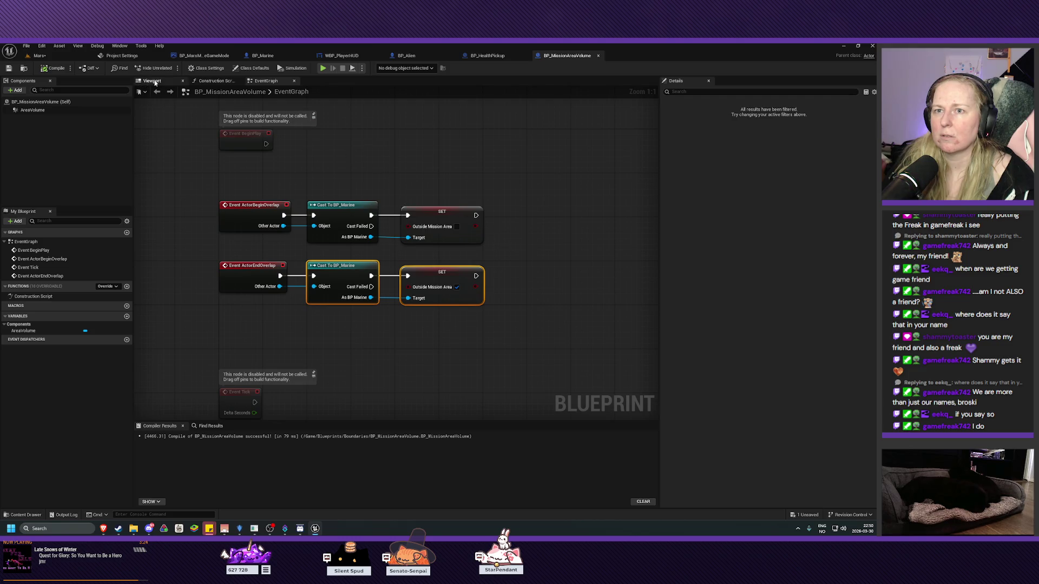
left_click(154, 81)
left_click(32, 110)
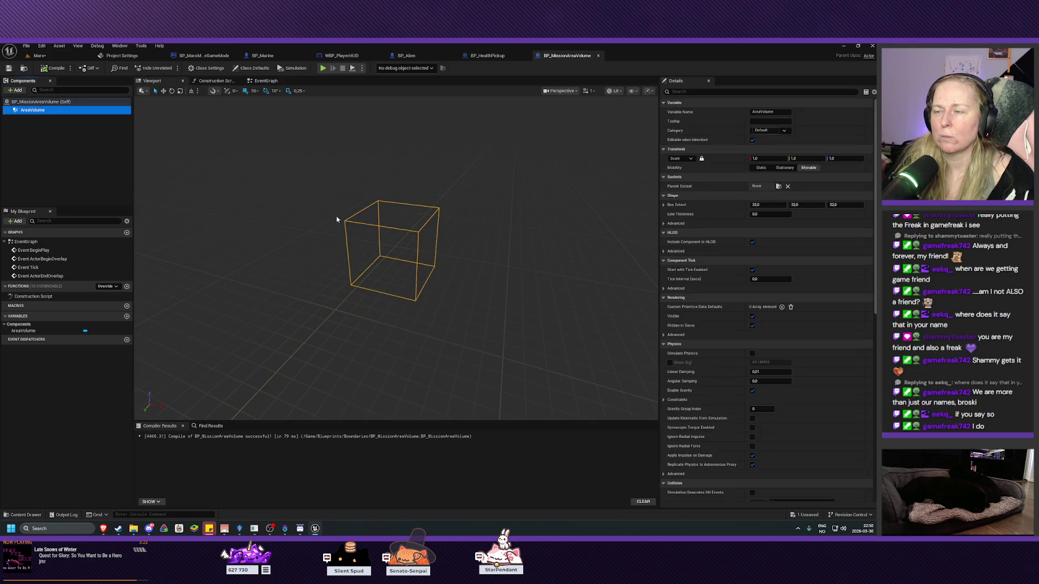
- Try AreaVolume box extents of 500 and 2000, checking the volume's size in the Mars level
left_click(762, 205)
key("Return")
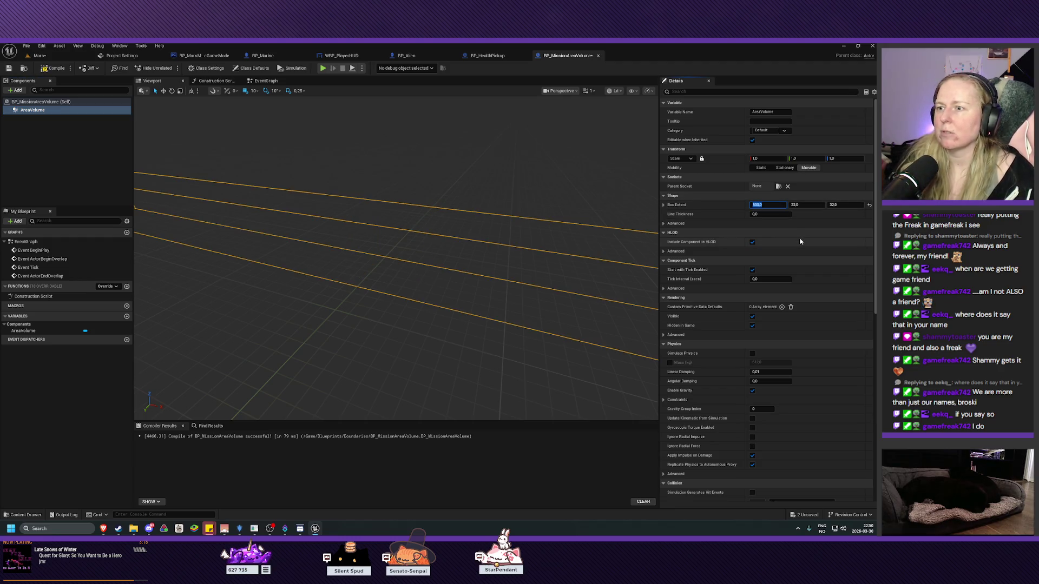
left_click(39, 56)
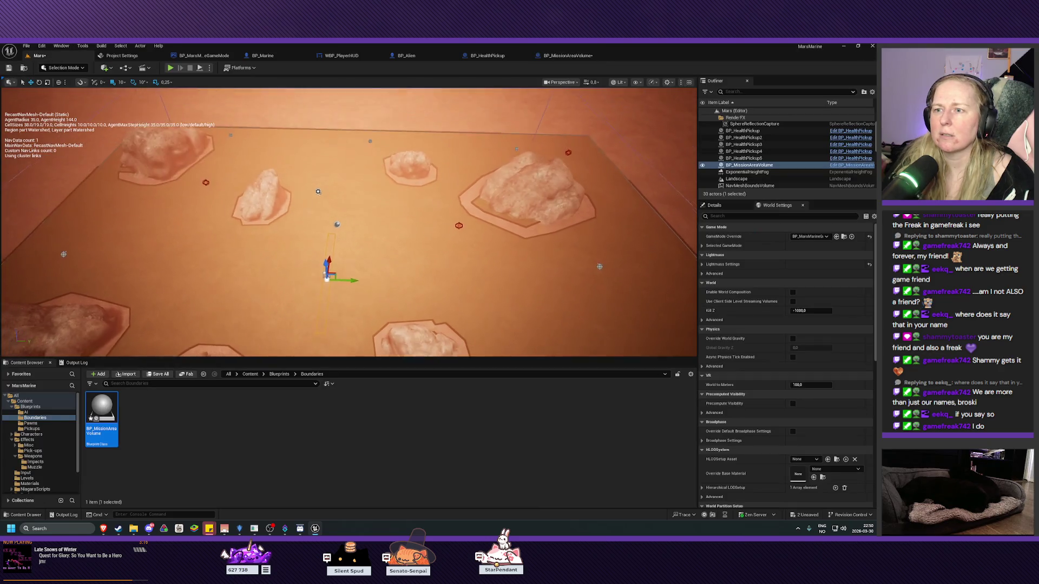
key("Down")
key("Down")
key("Down")
key("Down")
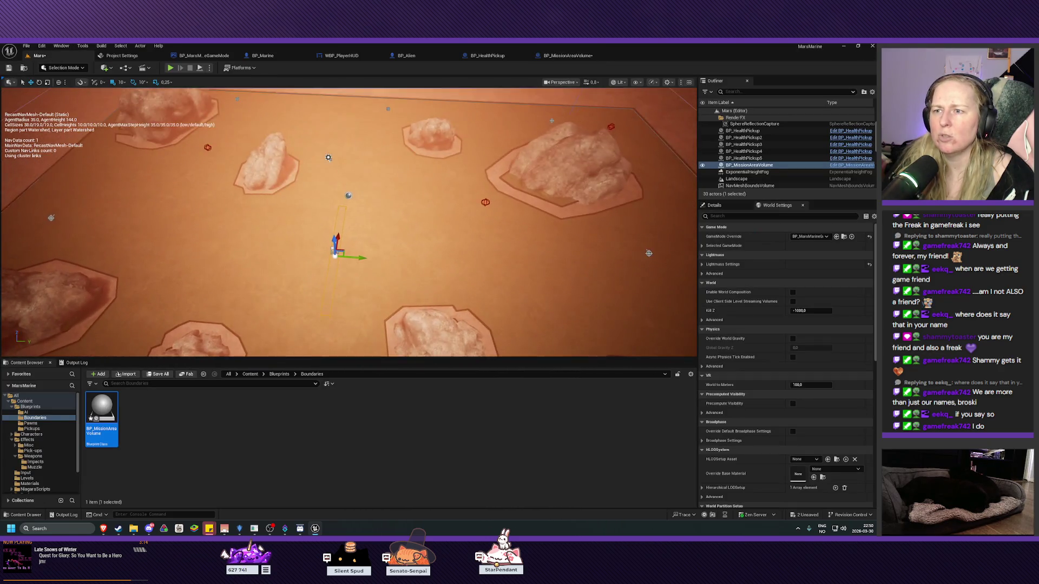
left_click(565, 56)
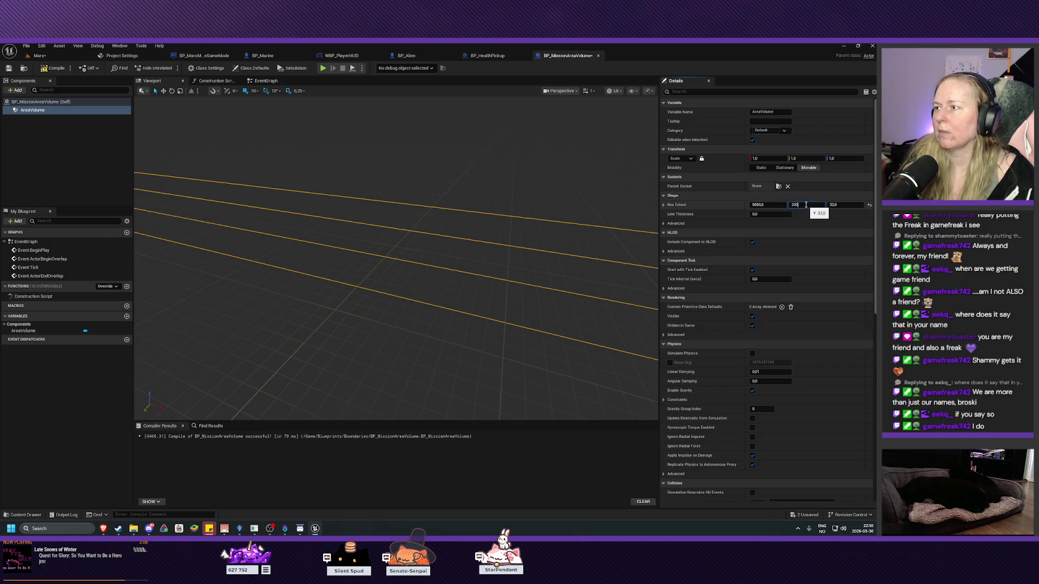
type("0")
key("Return")
left_click(39, 56)
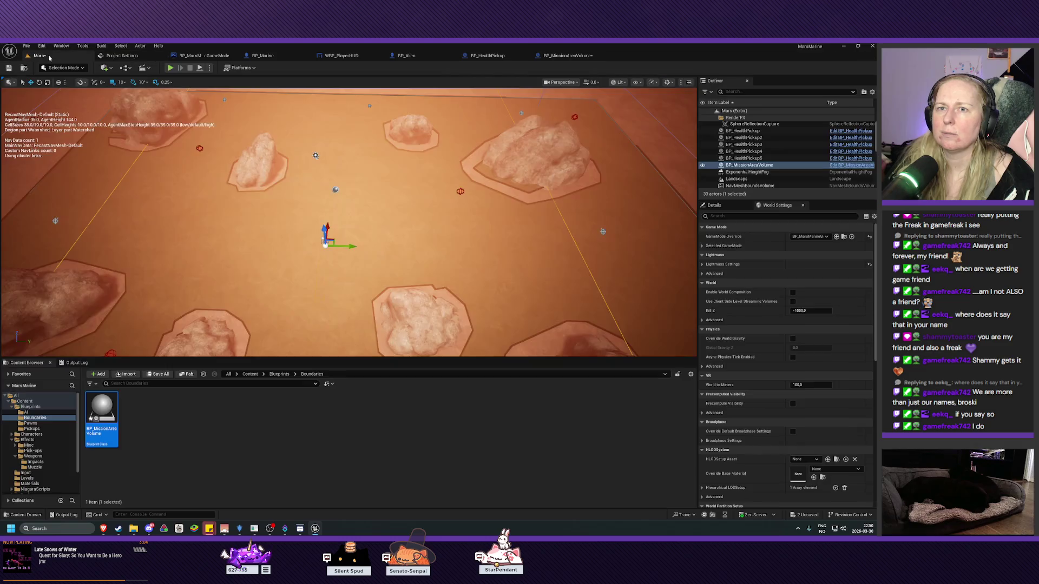
key("s")
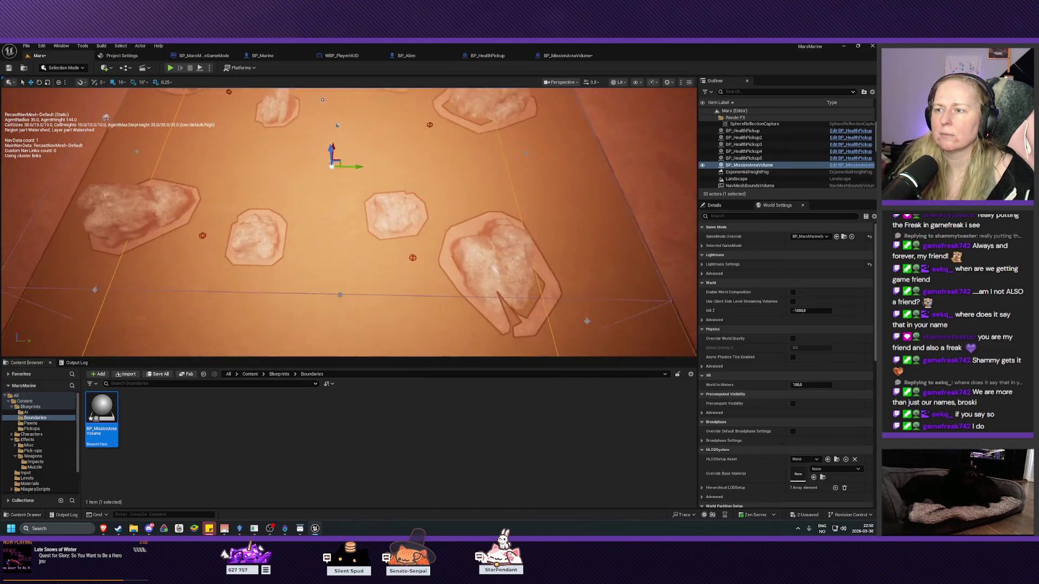
key("w")
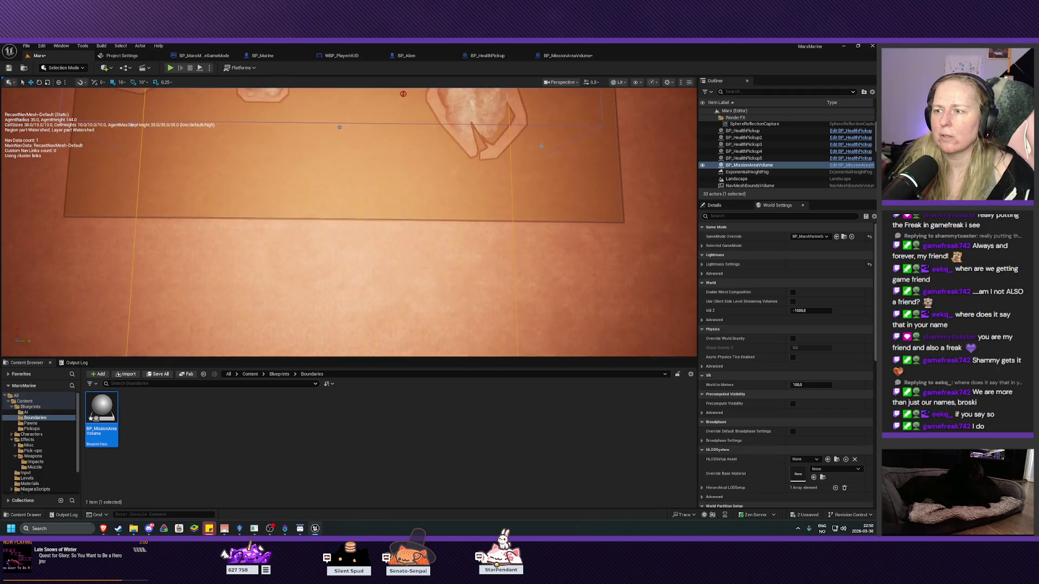
key("w")
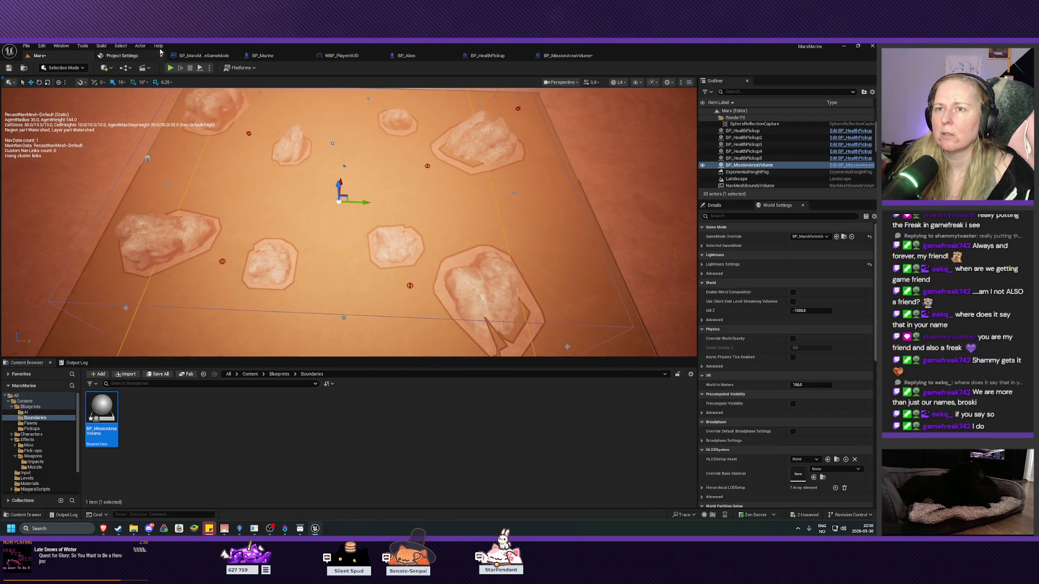
- Set the AreaVolume Box Extent X and Y to 2500 and verify it covers the rocks
left_click(568, 56)
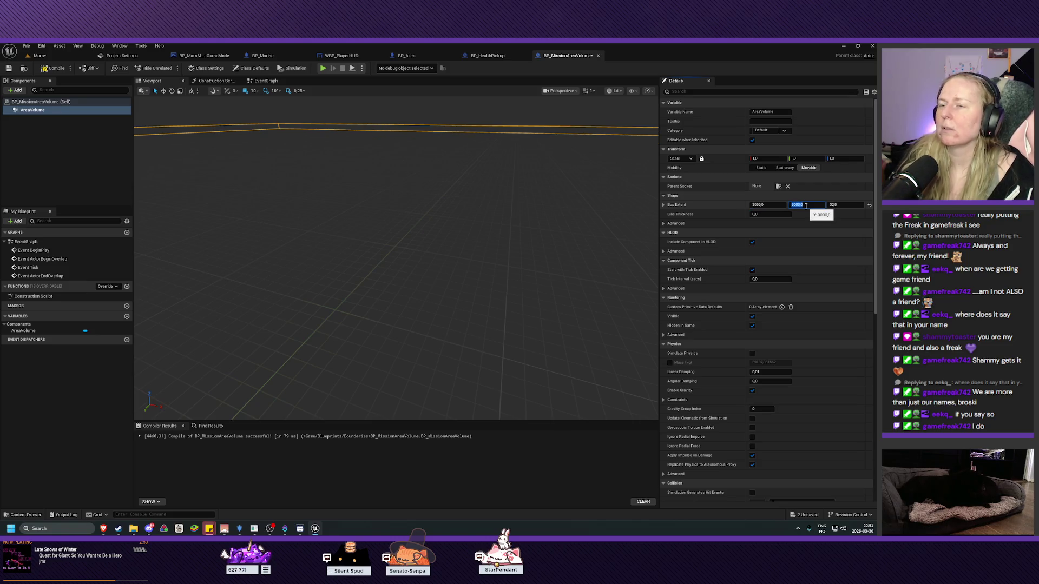
left_click(53, 56)
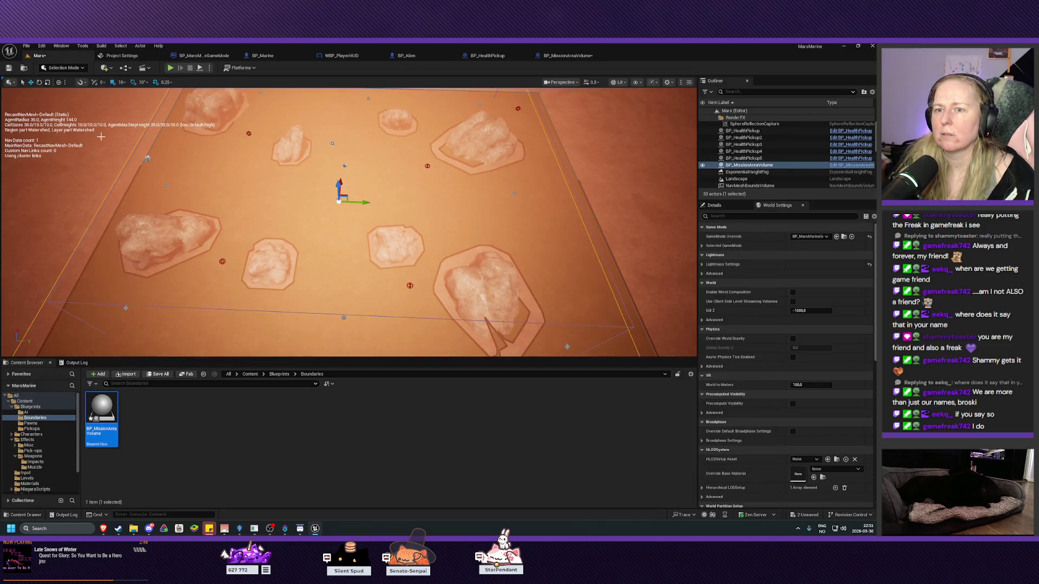
key("a")
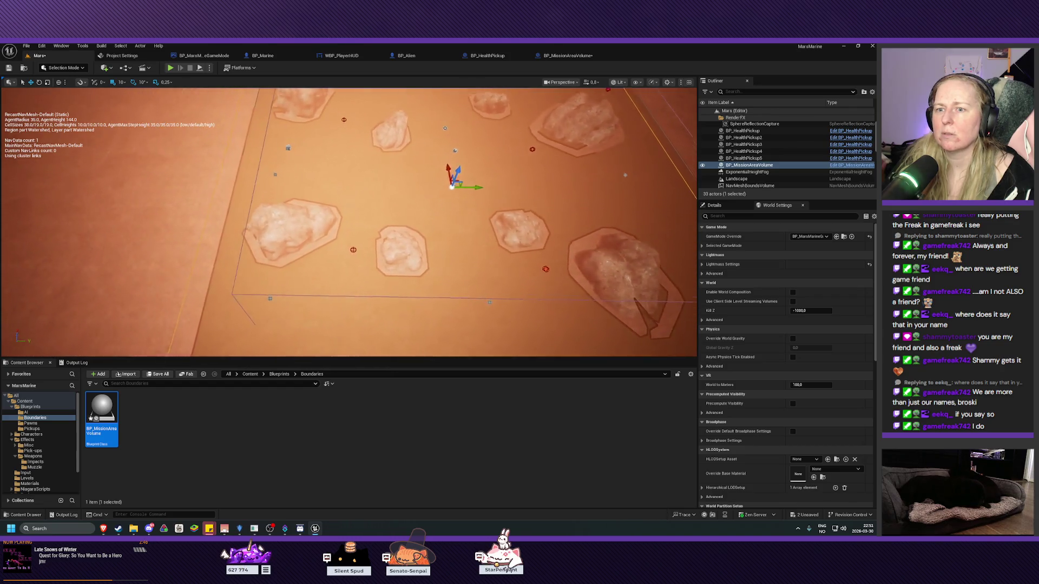
key("s")
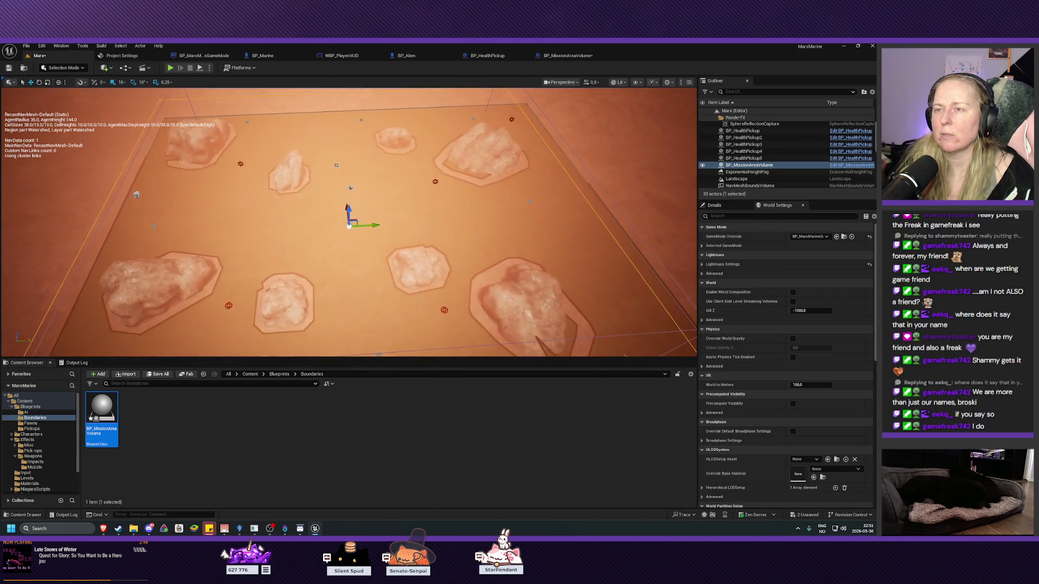
key("d")
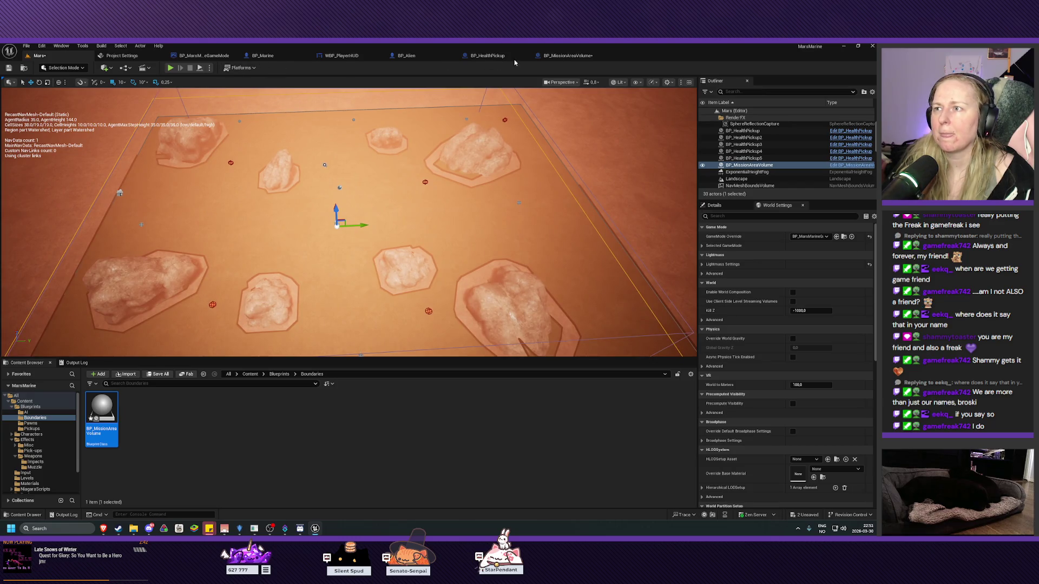
left_click(563, 55)
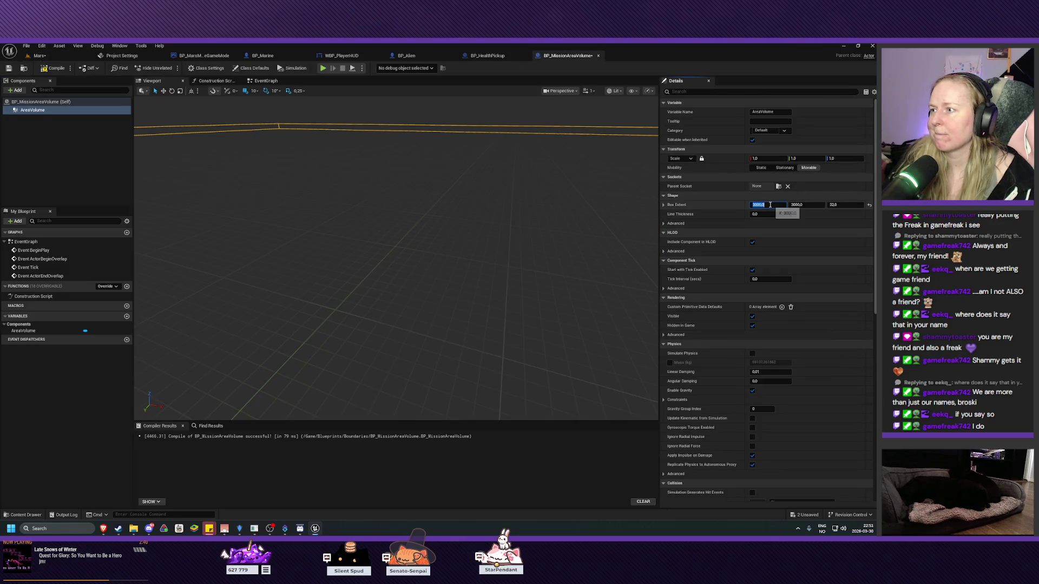
key("Tab")
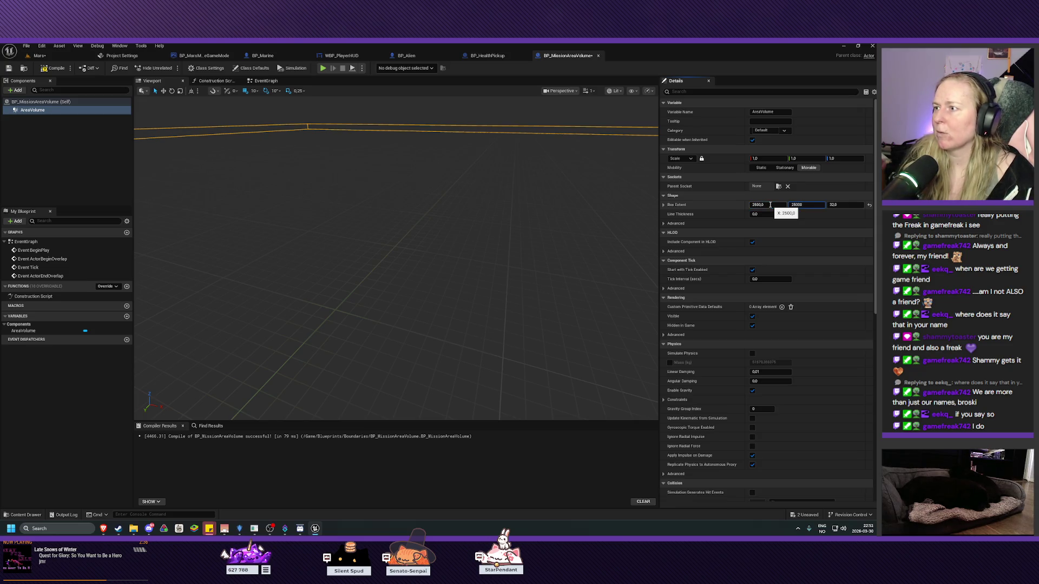
key("Return")
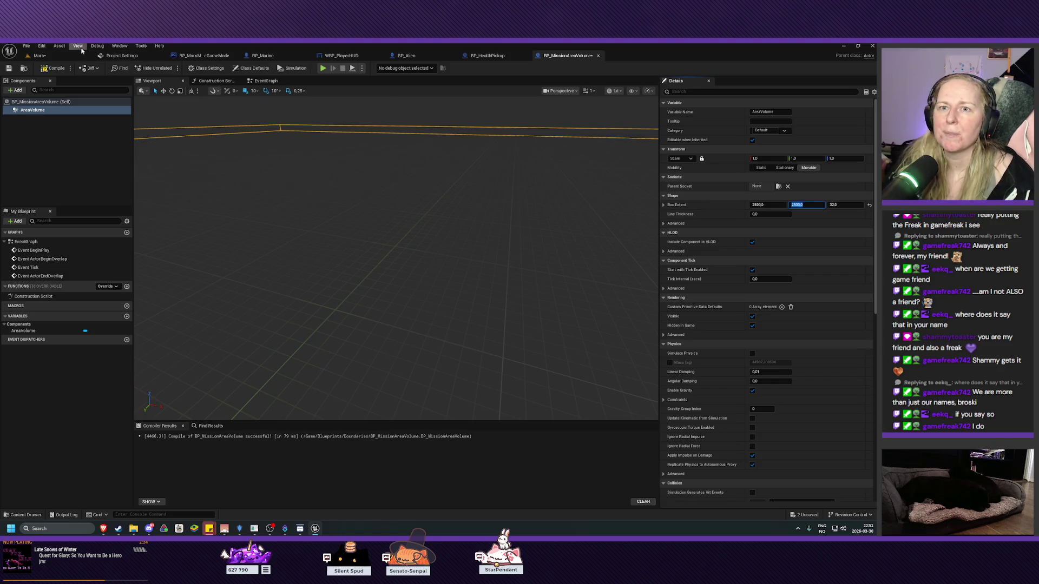
left_click(39, 55)
mouse_move(352, 222)
left_mouse_down()
mouse_move(257, 199)
mouse_move(279, 199)
left_mouse_up()
- Survey the mission volume's edges and corners from above, then select the NavMeshBoundsVolume
key("a")
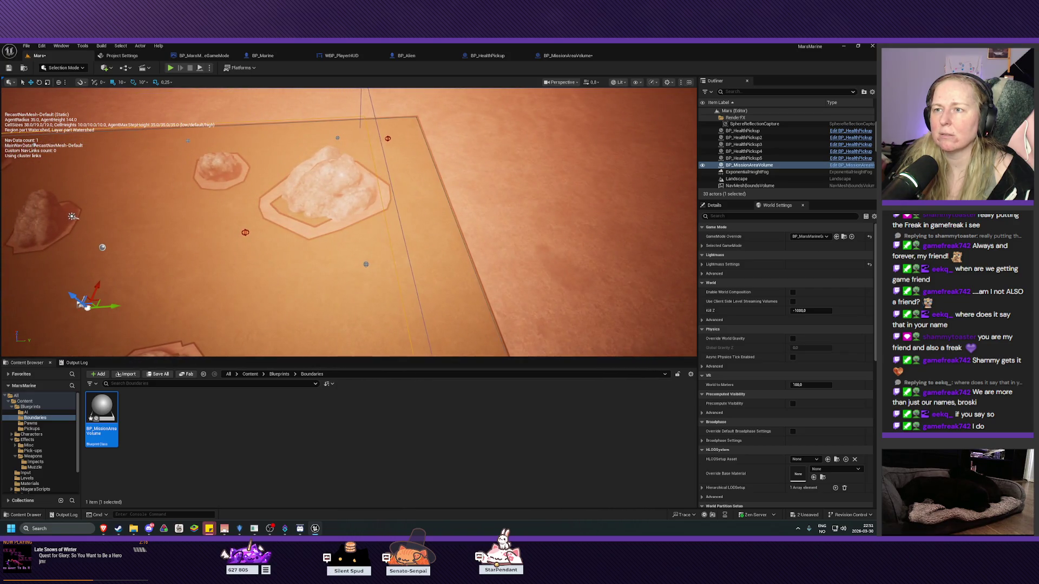
key("a")
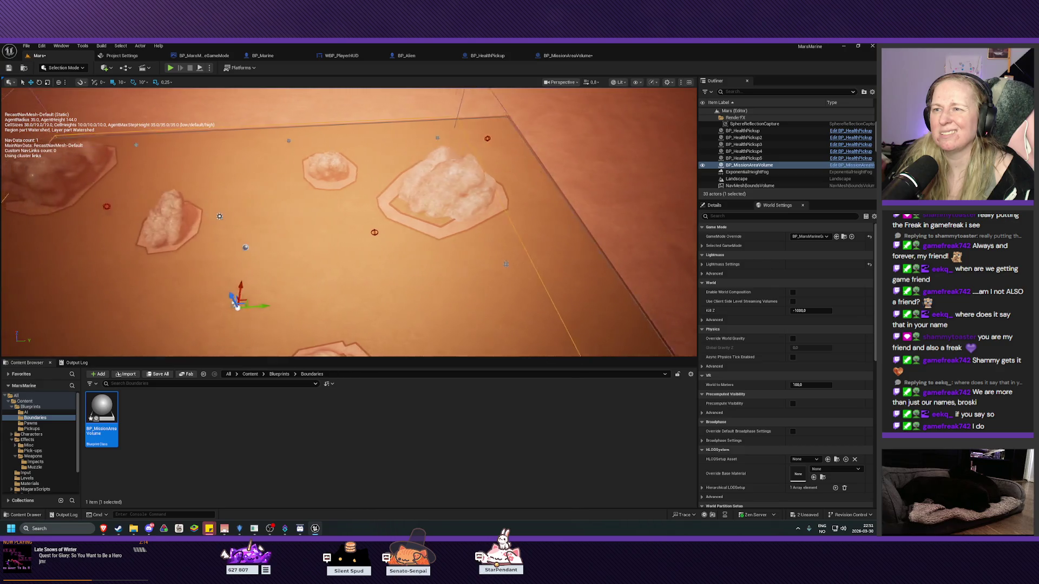
key("s")
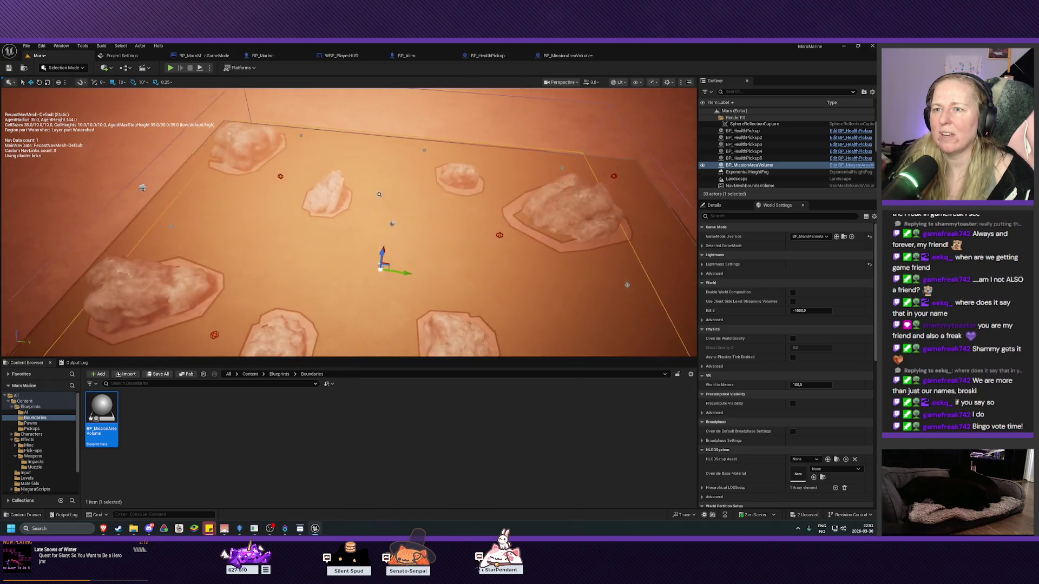
key("w")
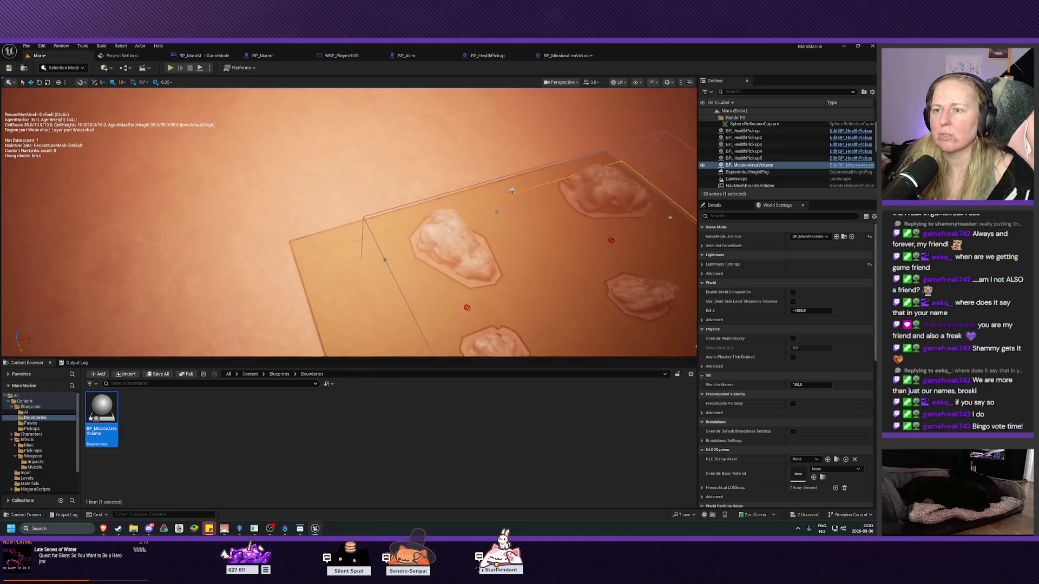
key("d")
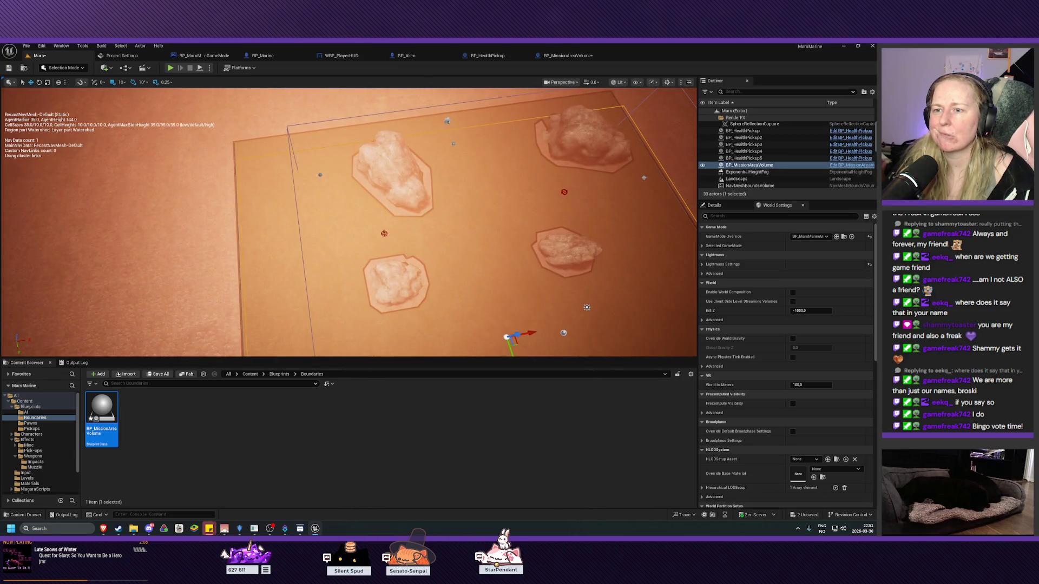
key("d")
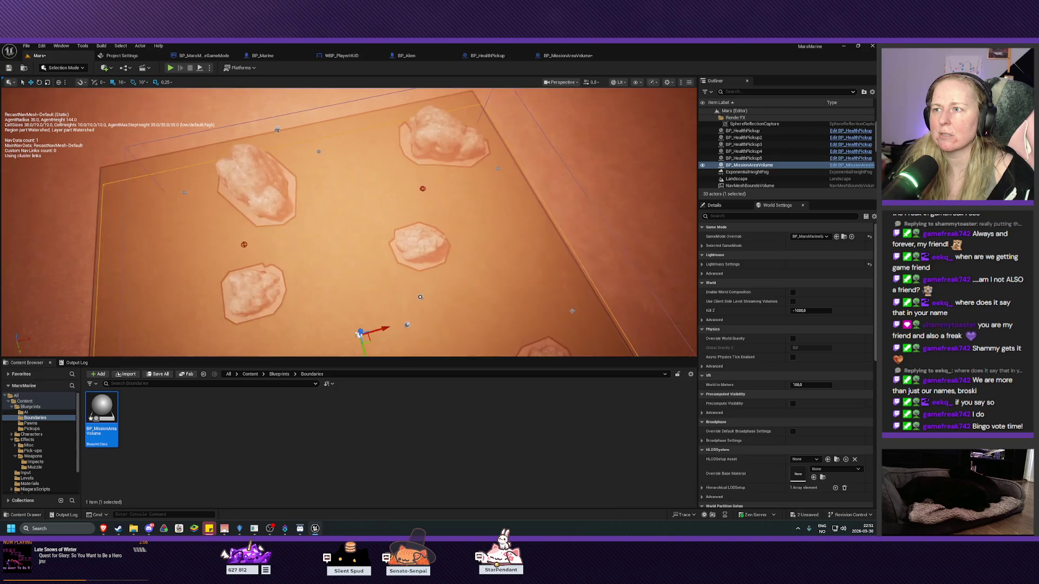
key("s")
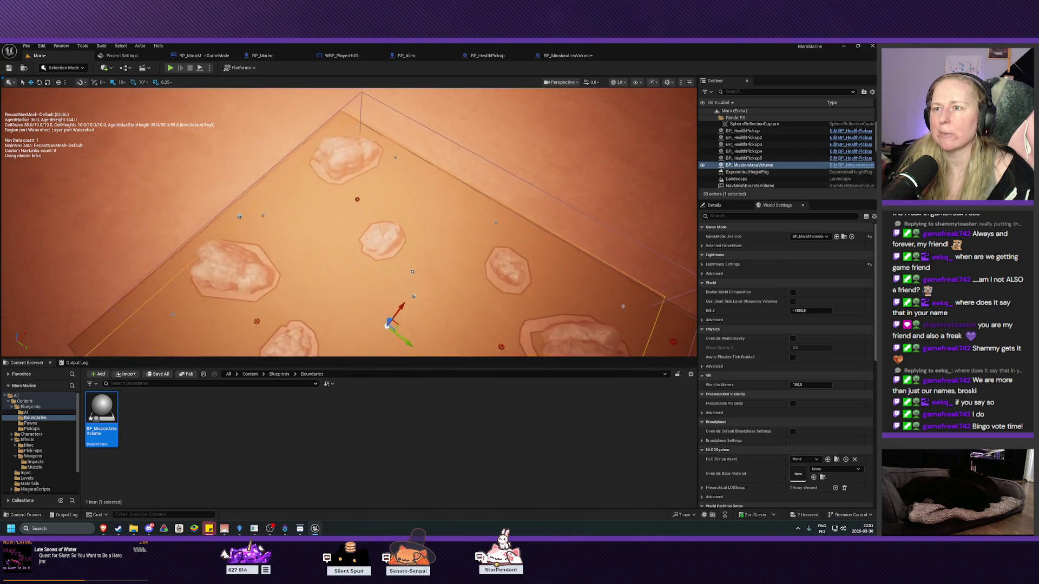
key("s")
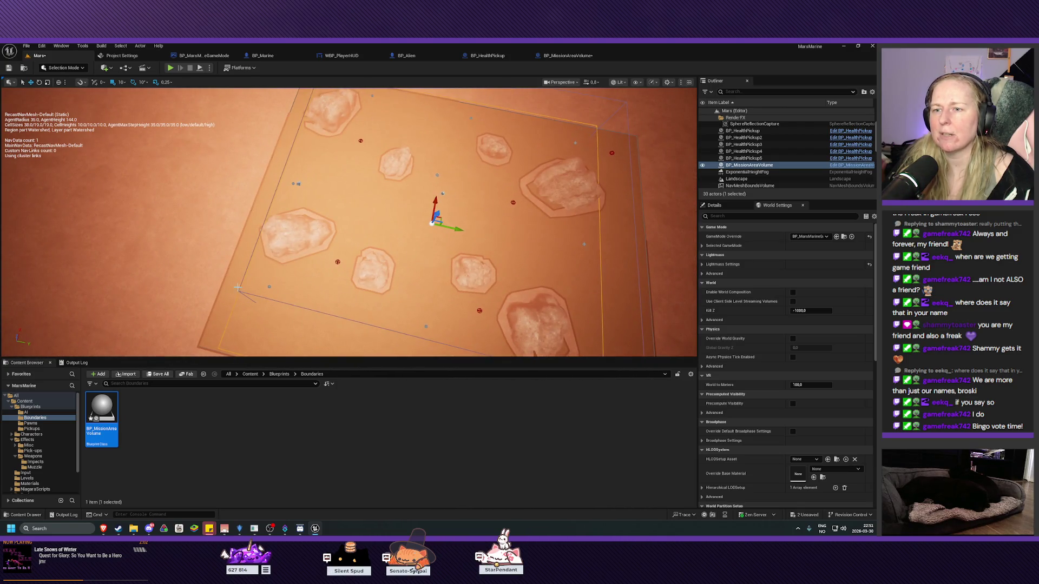
left_click(230, 284)
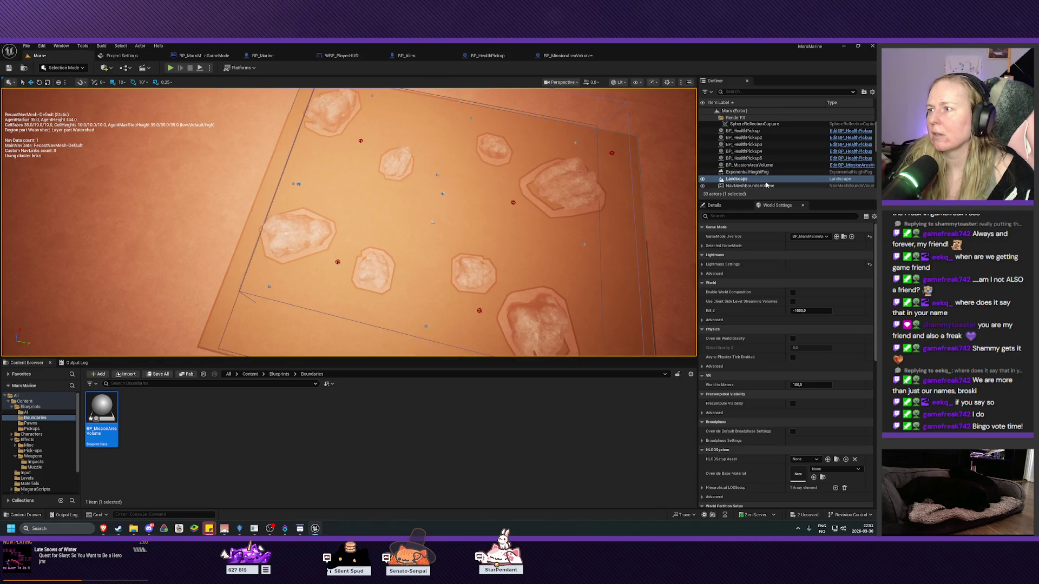
scroll(766, 185, "down", 2)
left_click(752, 157)
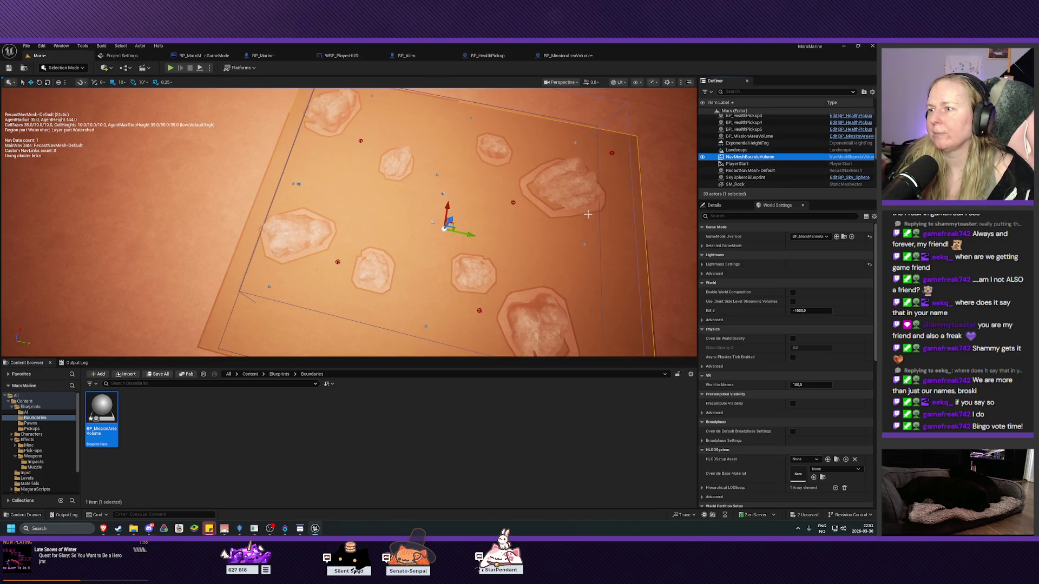
- Scale the NavMeshBoundsVolume up and wider using the scale gizmo
left_click_drag(588, 215, 578, 215)
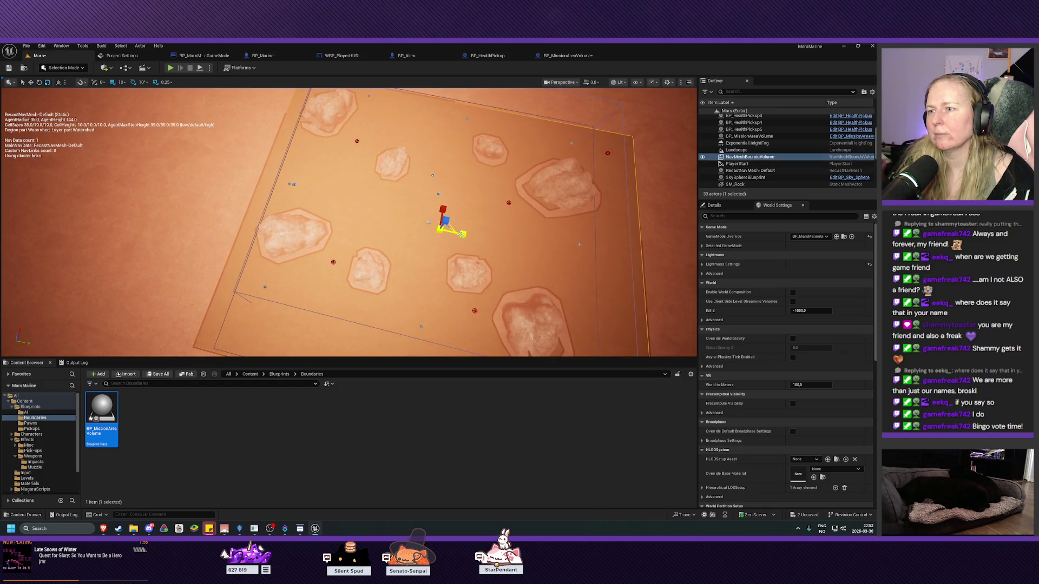
key("r")
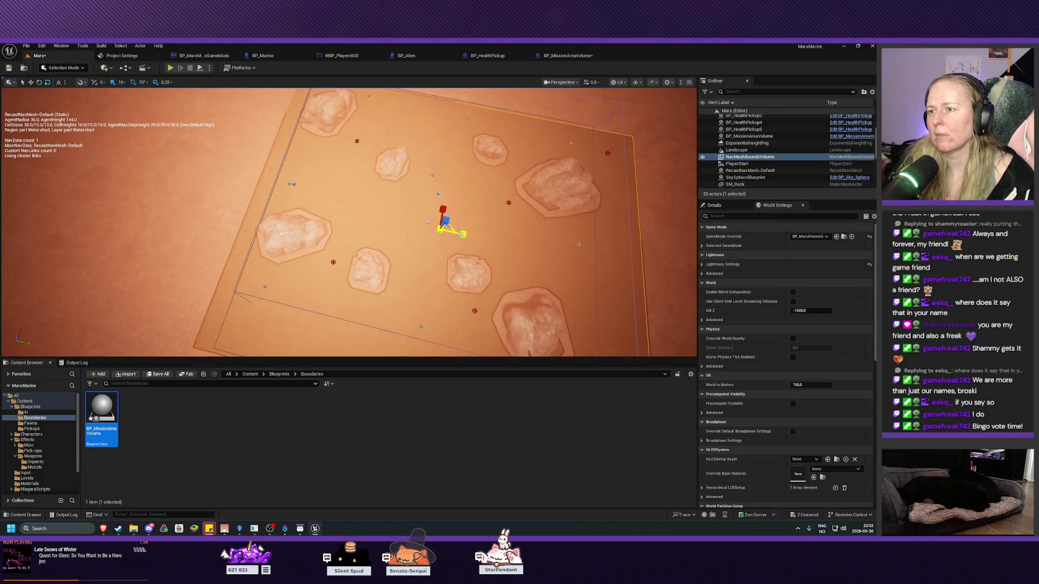
mouse_move(457, 233)
left_mouse_down()
mouse_move(476, 234)
mouse_move(444, 209)
mouse_move(383, 190)
left_mouse_up()
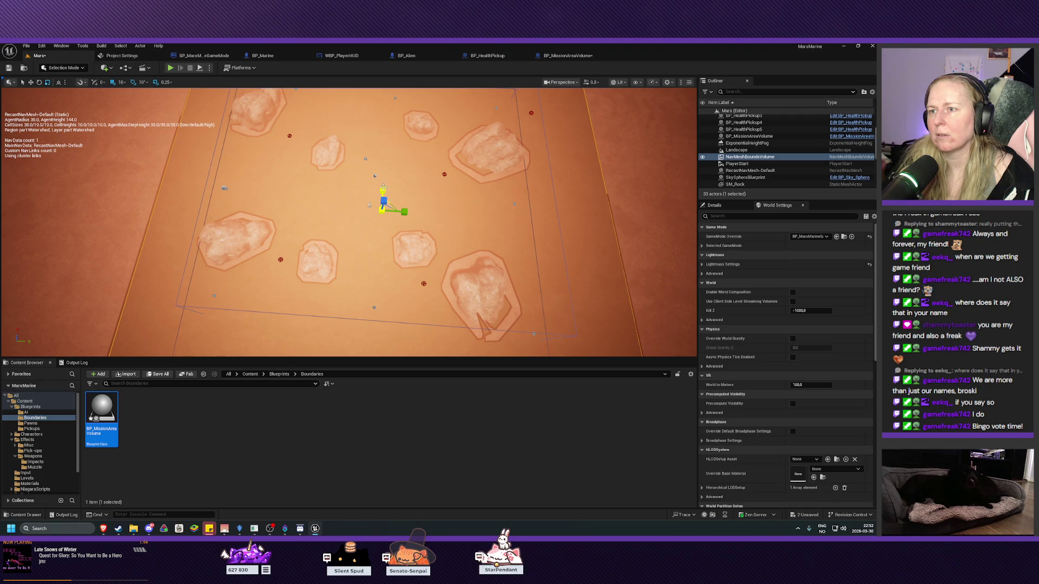
left_click_drag(404, 211, 406, 212)
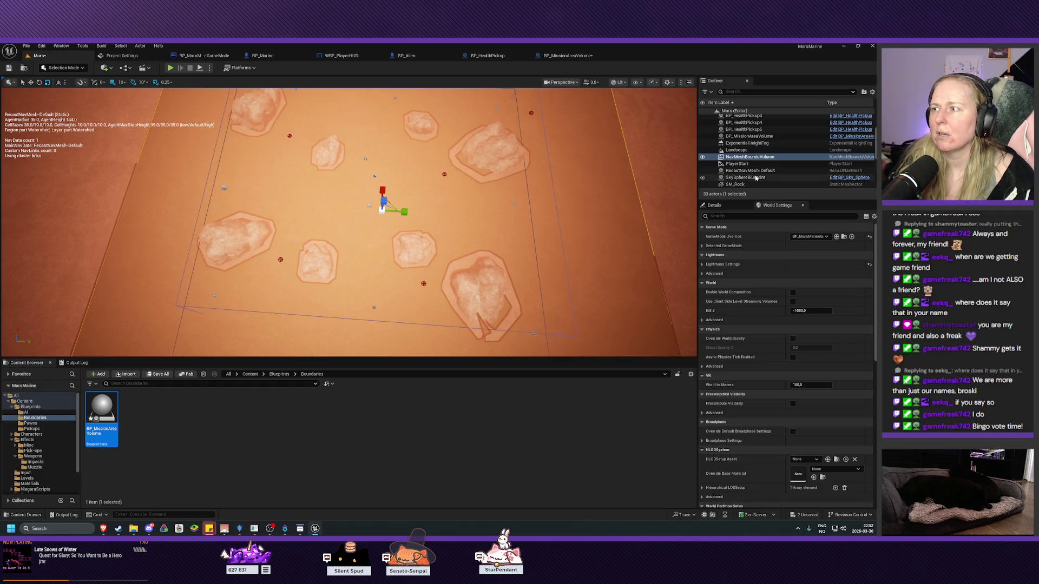
- Select BP_MissionAreaVolume and reduce its AreaVolume Box Extent X to 2000
left_click(753, 138)
mouse_move(497, 255)
left_mouse_down()
mouse_move(453, 253)
mouse_move(527, 215)
mouse_move(523, 252)
left_mouse_up()
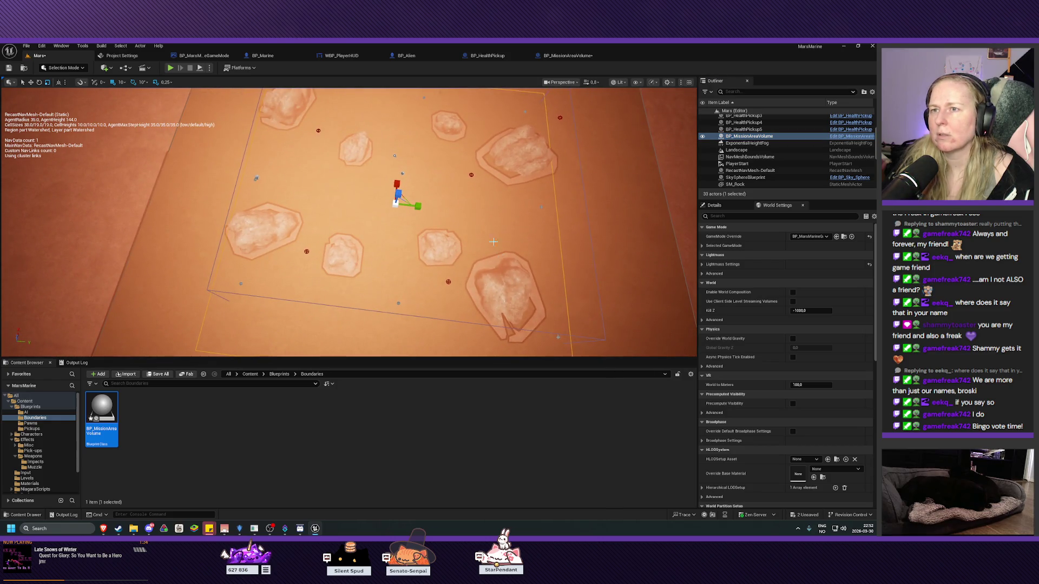
left_click_drag(437, 129, 519, 139)
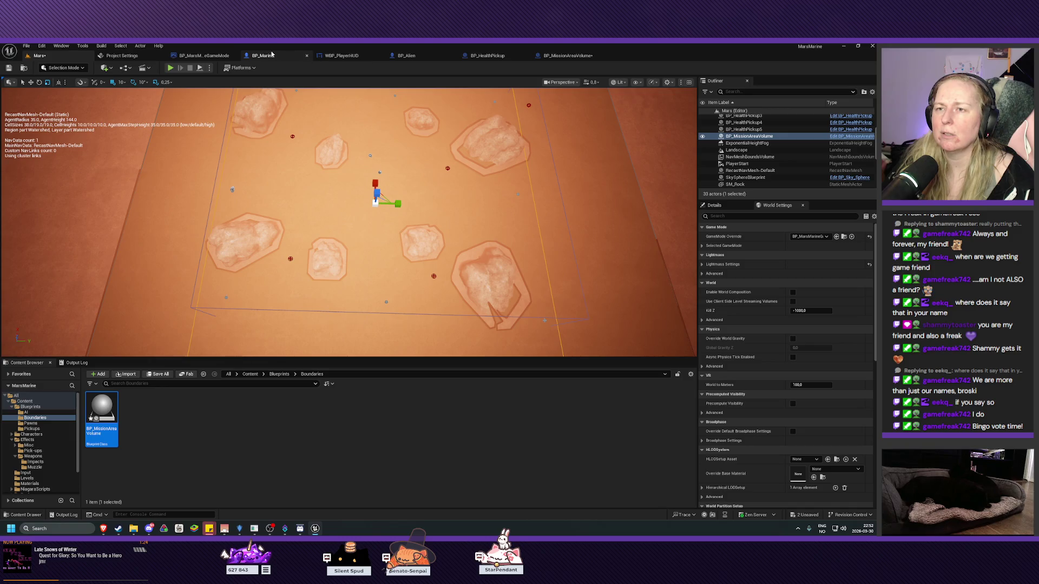
left_click(560, 57)
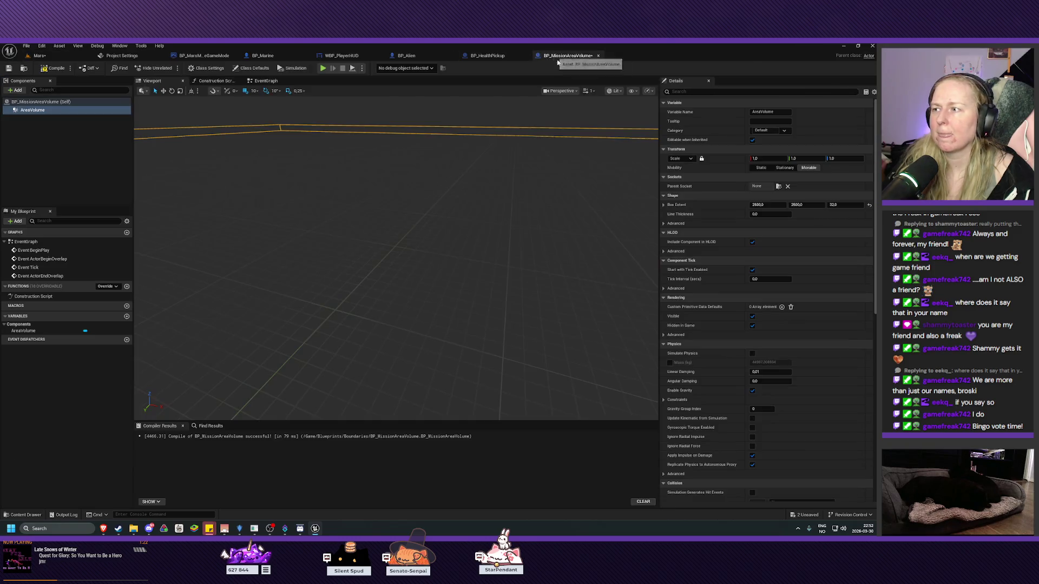
left_click(760, 205)
type("2000")
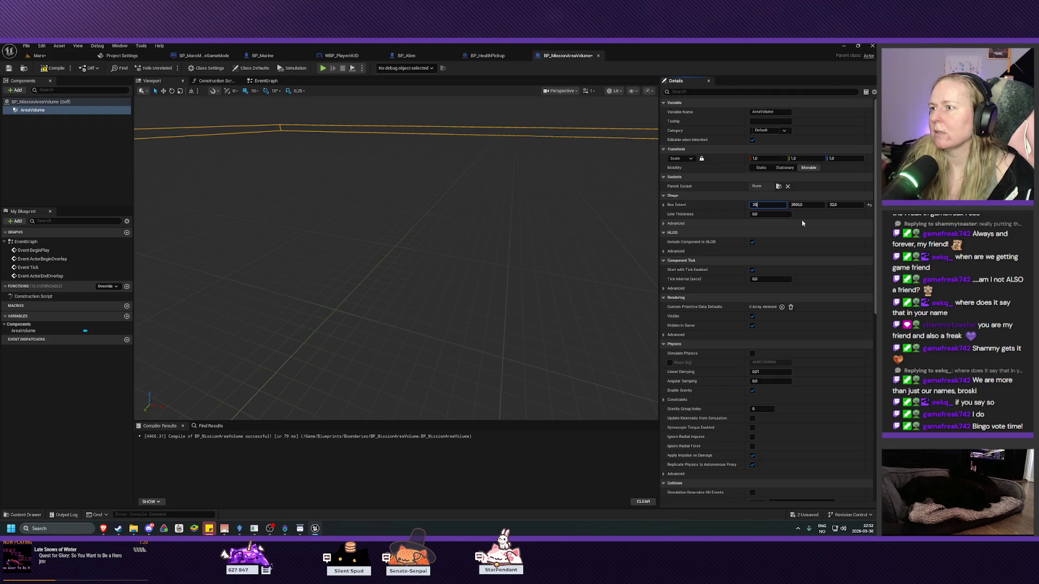
key("Return")
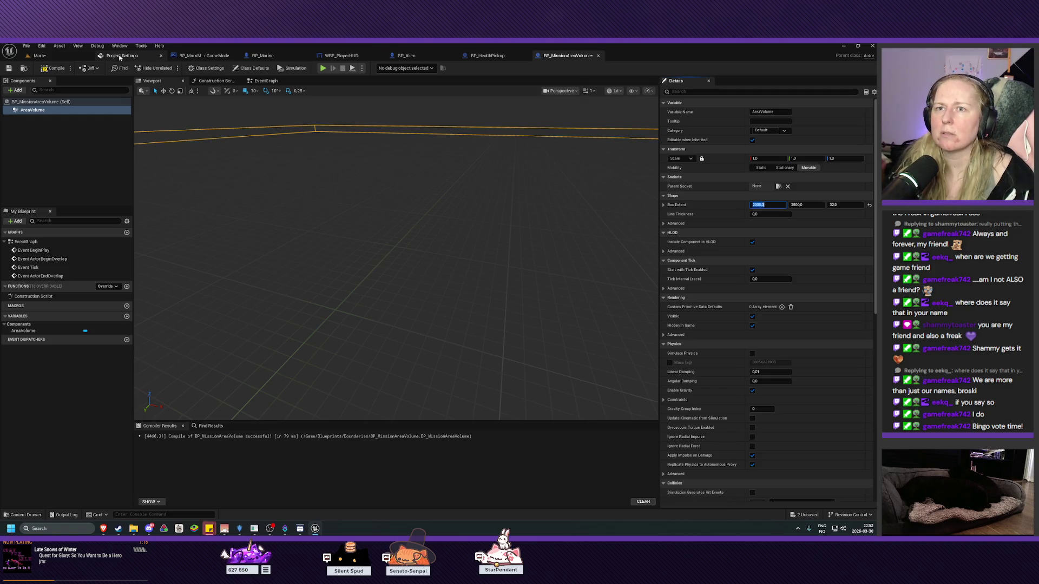
left_click(41, 55)
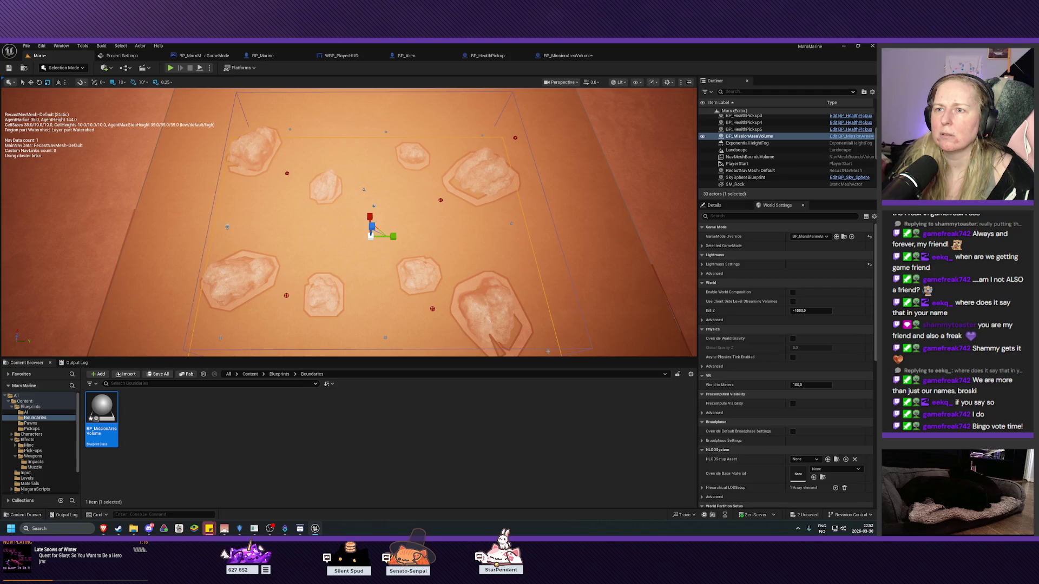
mouse_move(371, 235)
left_mouse_down()
mouse_move(382, 250)
mouse_move(294, 324)
mouse_move(336, 227)
mouse_move(295, 228)
mouse_move(314, 227)
mouse_move(314, 200)
left_mouse_up()
scroll(314, 227, "down", 5)
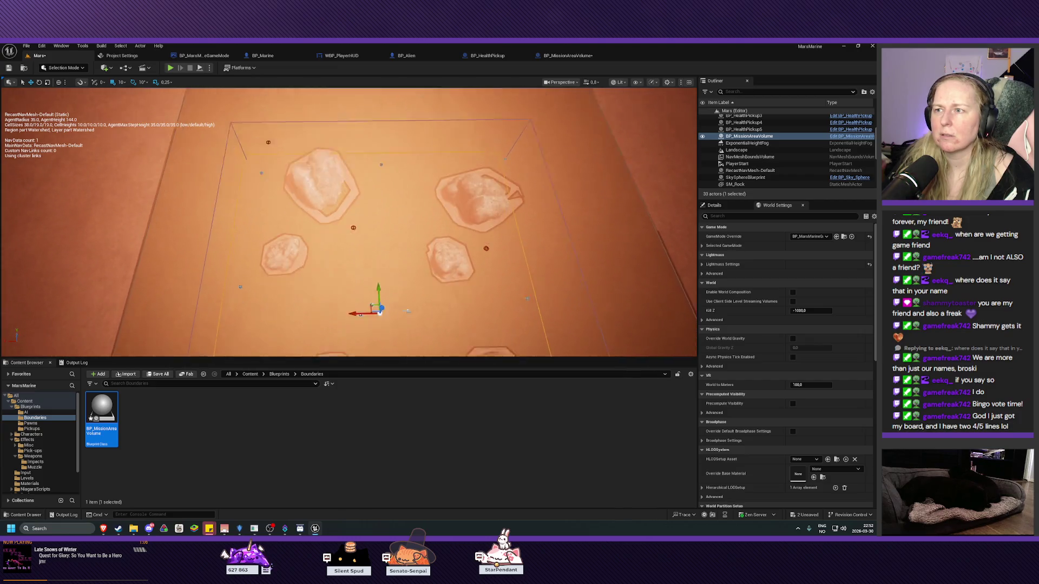
mouse_move(329, 279)
left_mouse_down()
mouse_move(341, 274)
mouse_move(329, 280)
left_mouse_up()
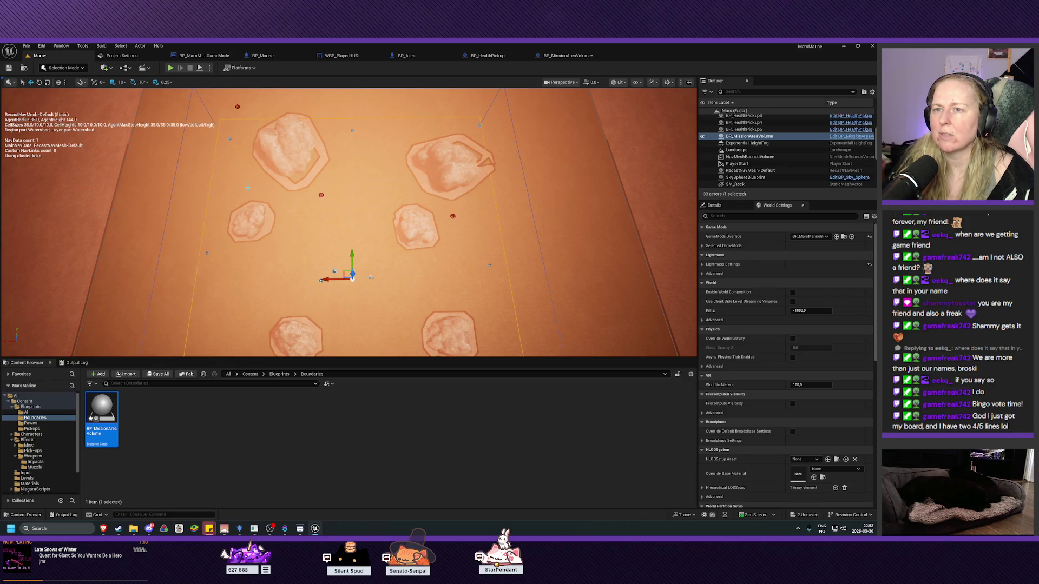
left_click_drag(207, 147, 238, 157)
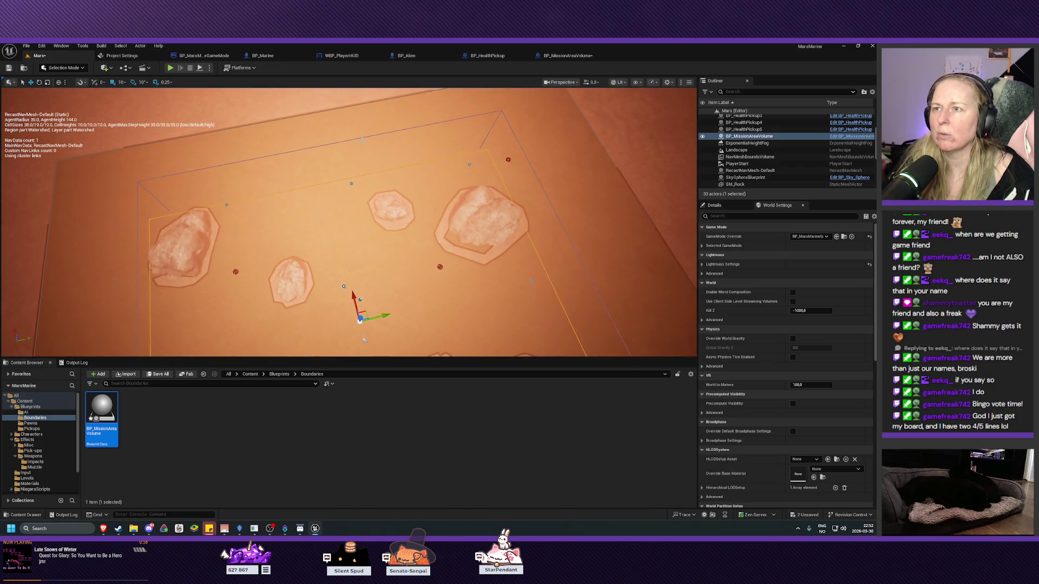
left_click(568, 55)
- Set Box Extent X to 2200, compile the blueprint, and view the box from above in Mars
left_click(763, 204)
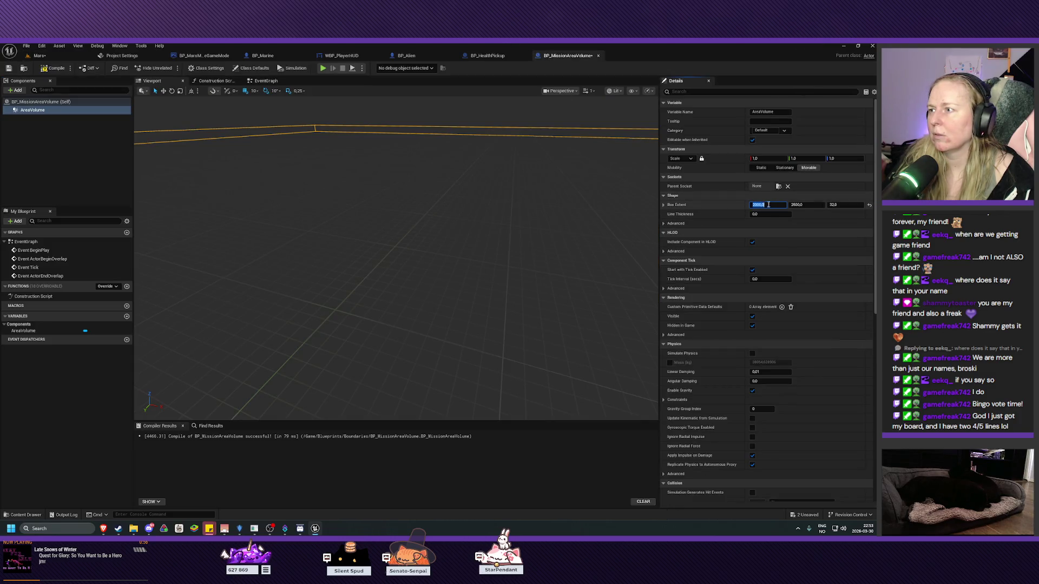
type("2200")
key("Return")
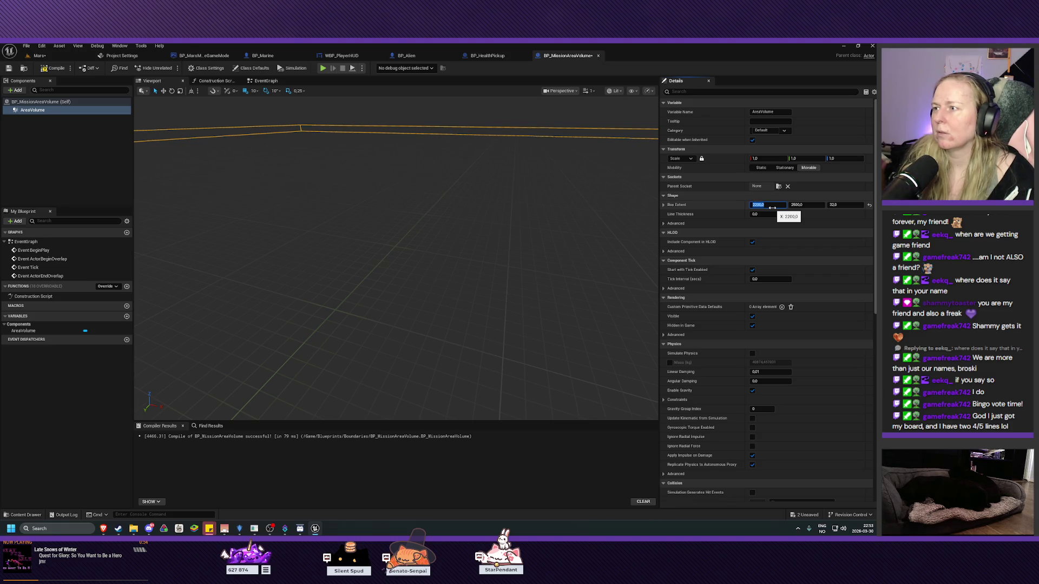
left_click(52, 68)
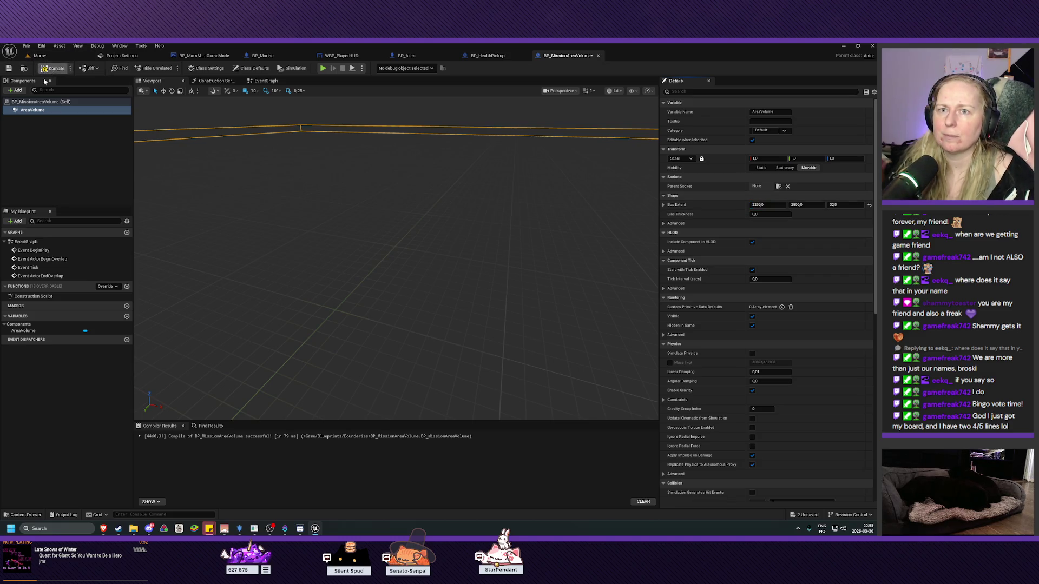
left_click(38, 56)
mouse_move(349, 222)
left_mouse_down()
mouse_move(368, 214)
mouse_move(343, 228)
mouse_move(362, 226)
left_mouse_up()
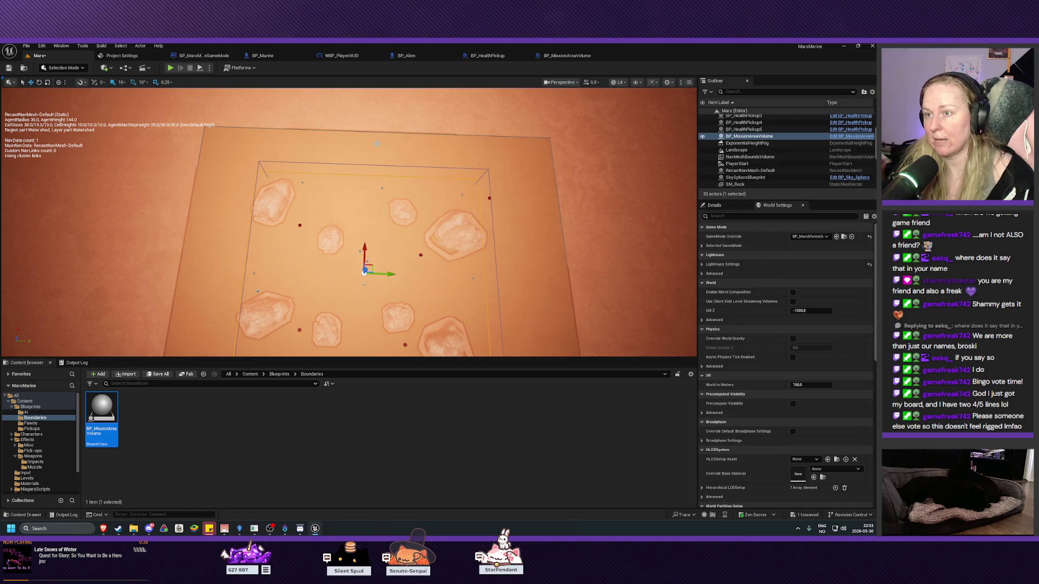
- Save the Mars level after checking the box fit, then launch a play test
left_click_drag(362, 226, 367, 231)
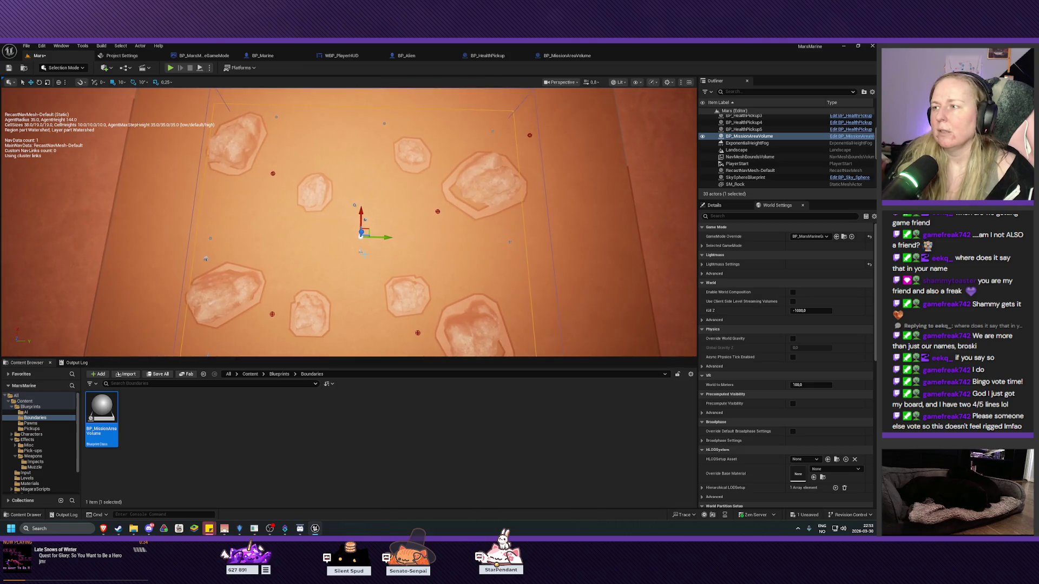
left_click(9, 68)
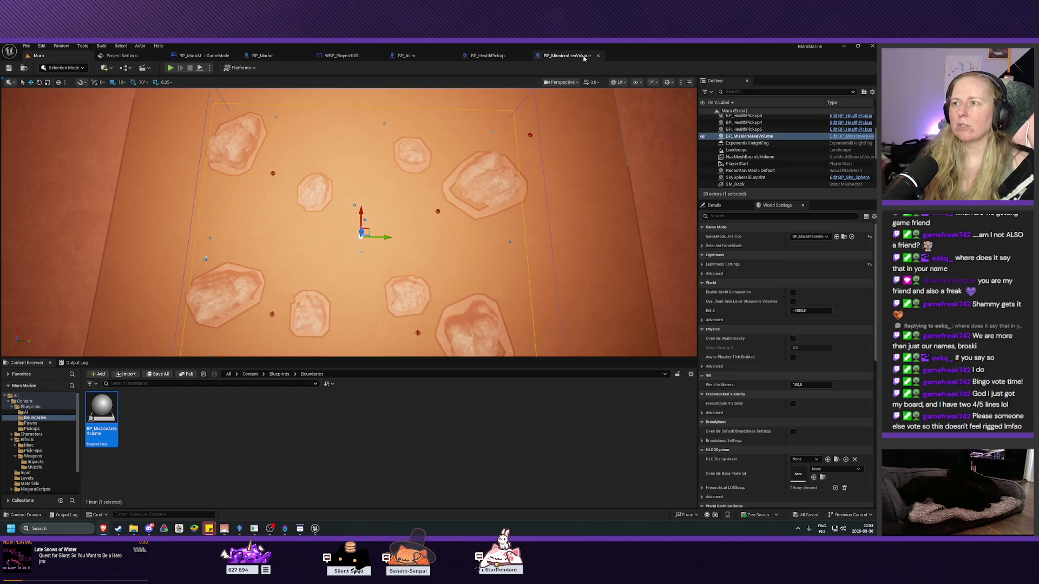
left_click(567, 56)
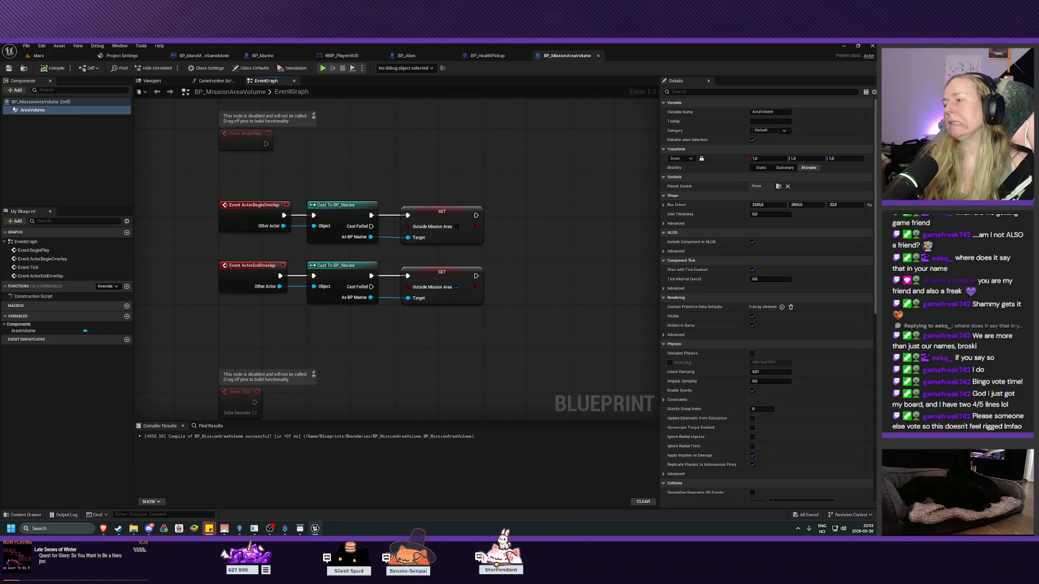
left_click(38, 56)
left_click(170, 68)
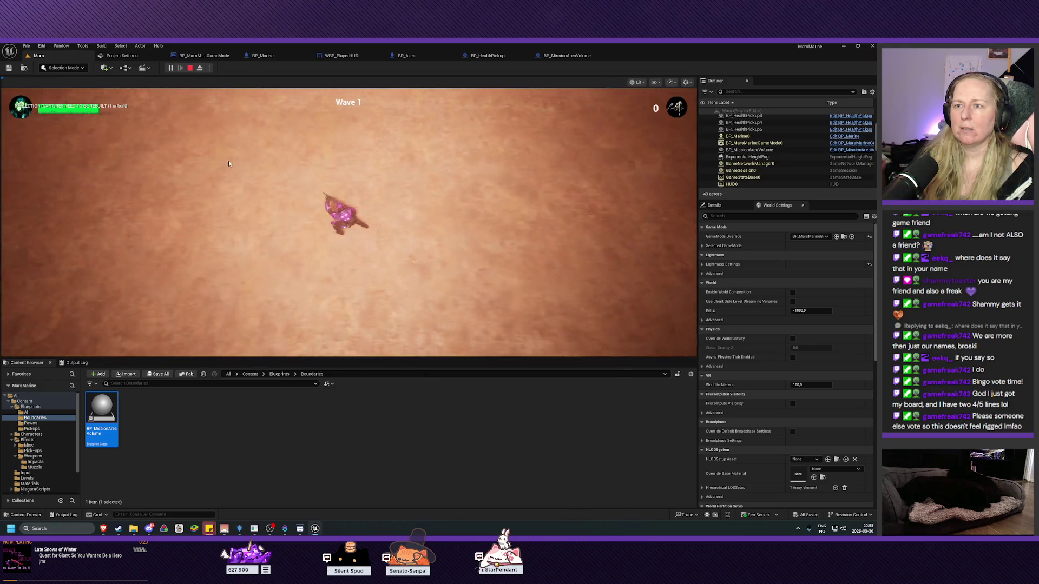
- Walk the marine out of the play area to trigger the warning, return, stop, and frame the volume
key("s")
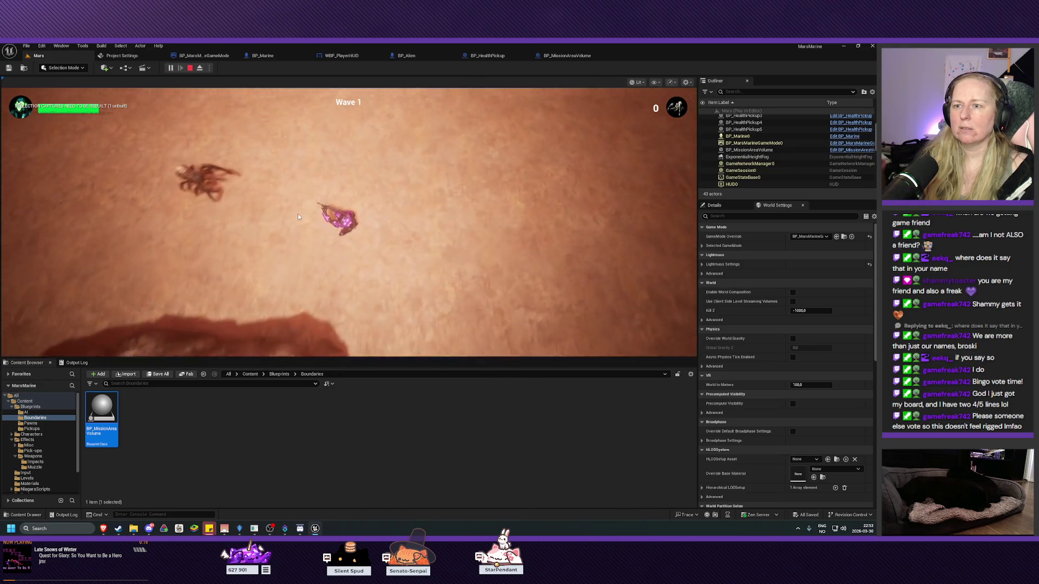
key("s")
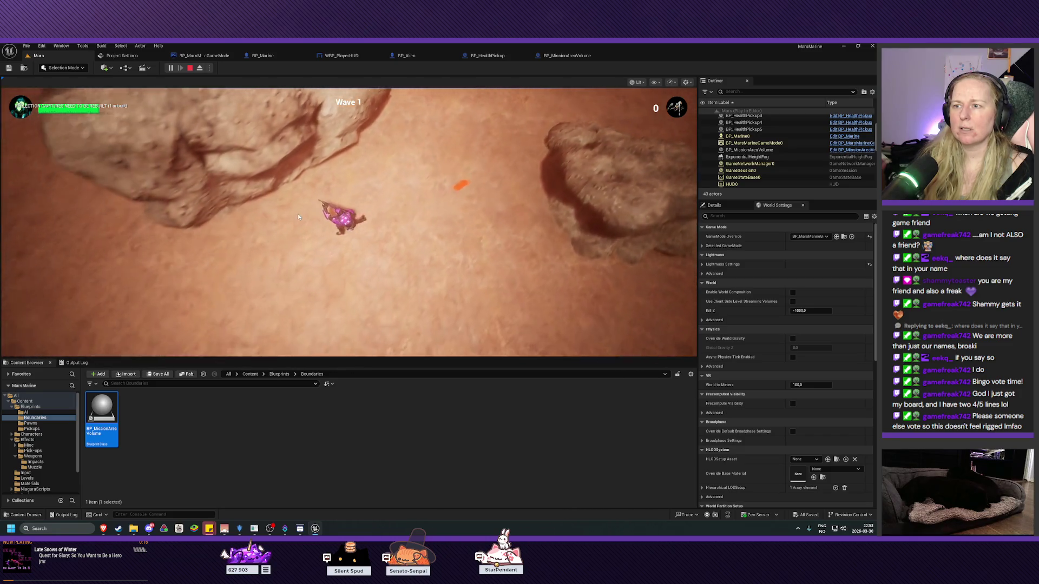
key("s")
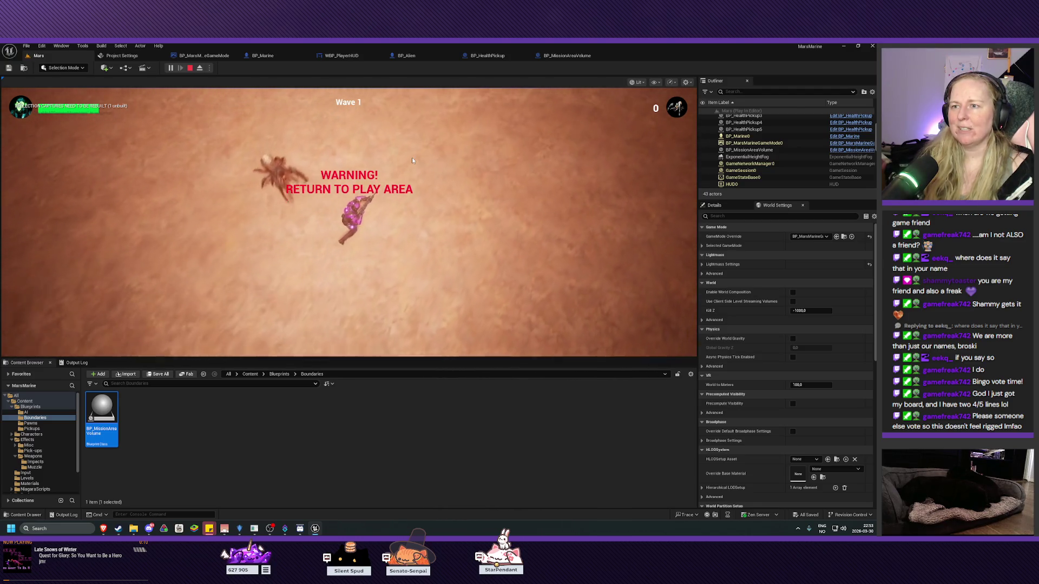
key("w")
key("w")
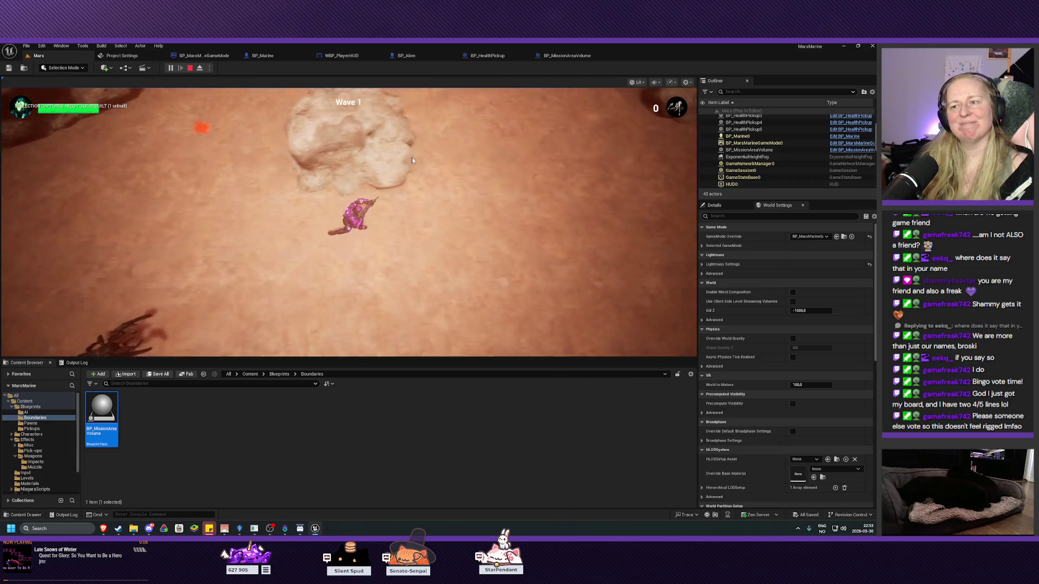
key("Escape")
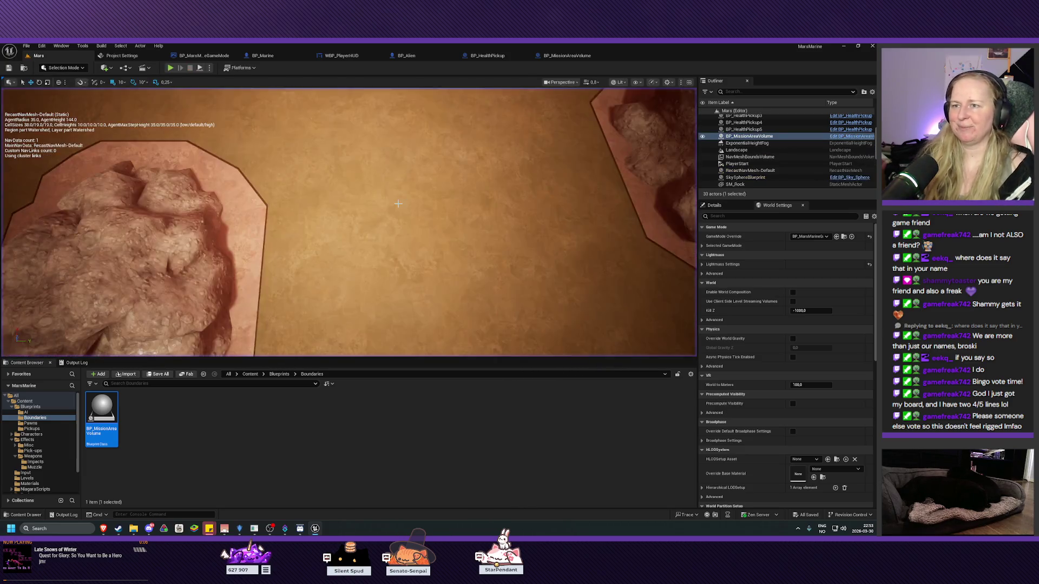
key("f")
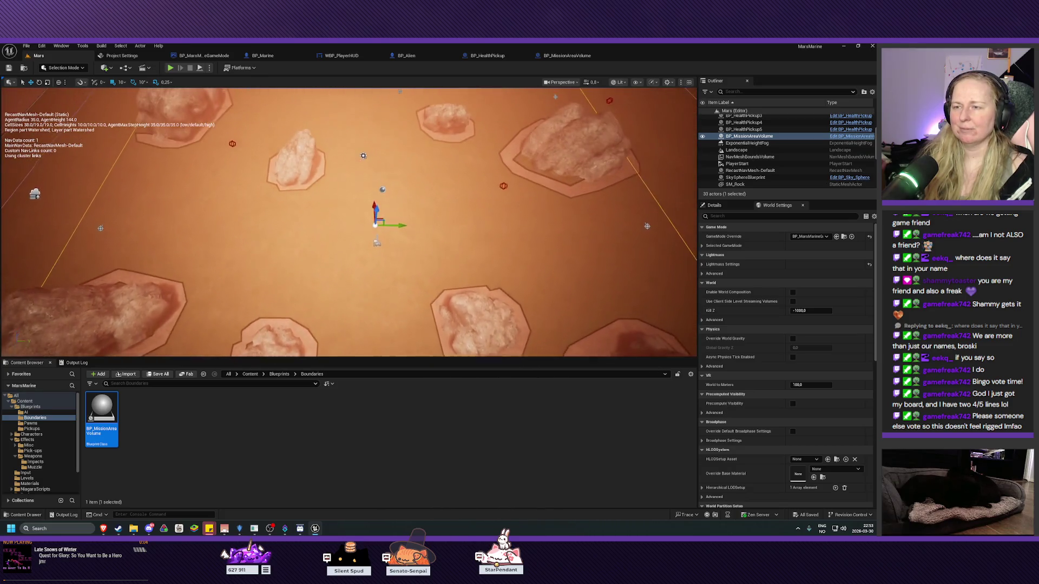
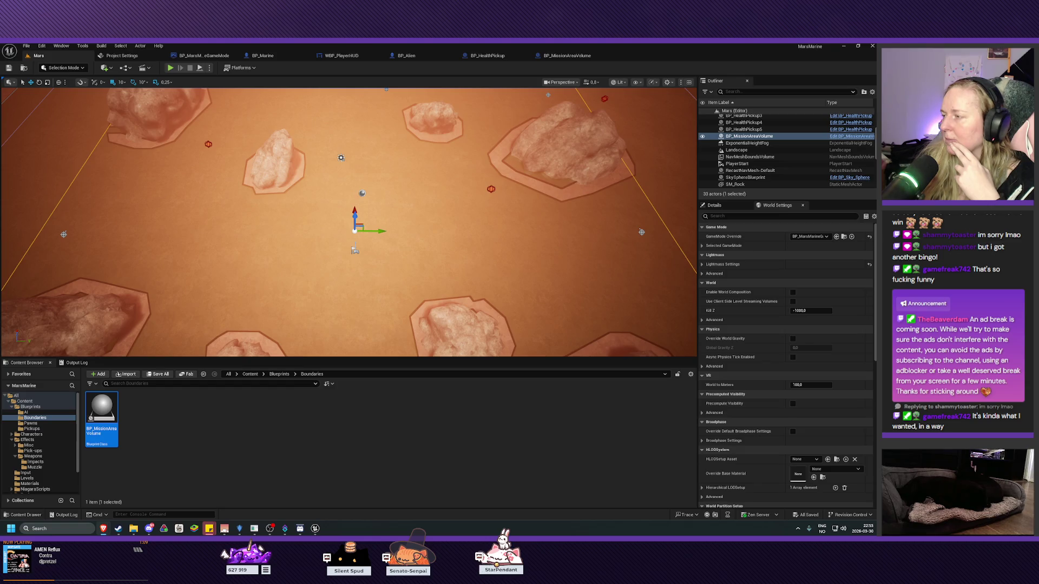
- In BitCraft, resume the paused Ferralith Ore Concentrate craft at the Fine Smithing Station
left_click(240, 528)
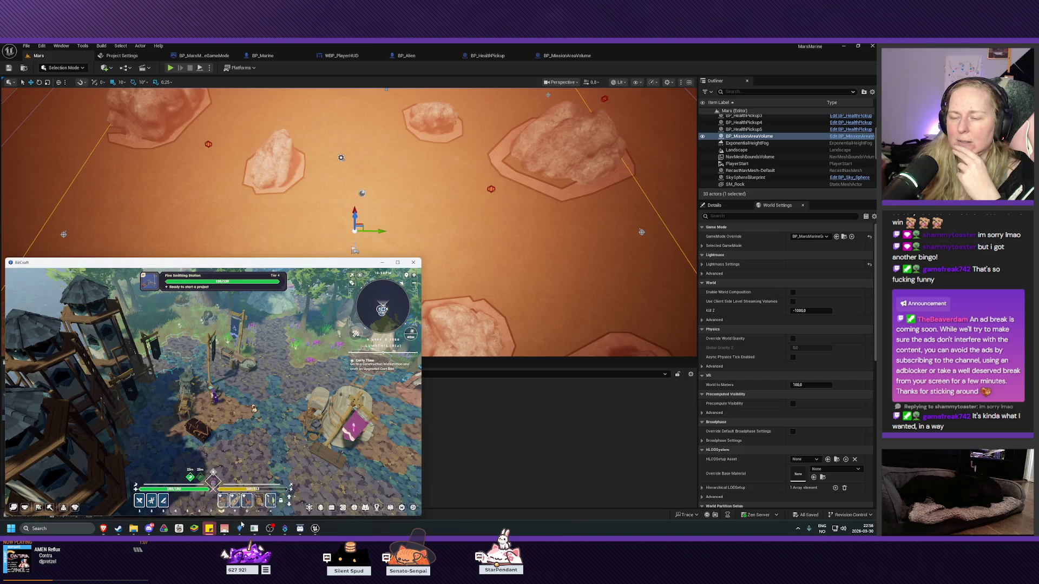
left_click(195, 395)
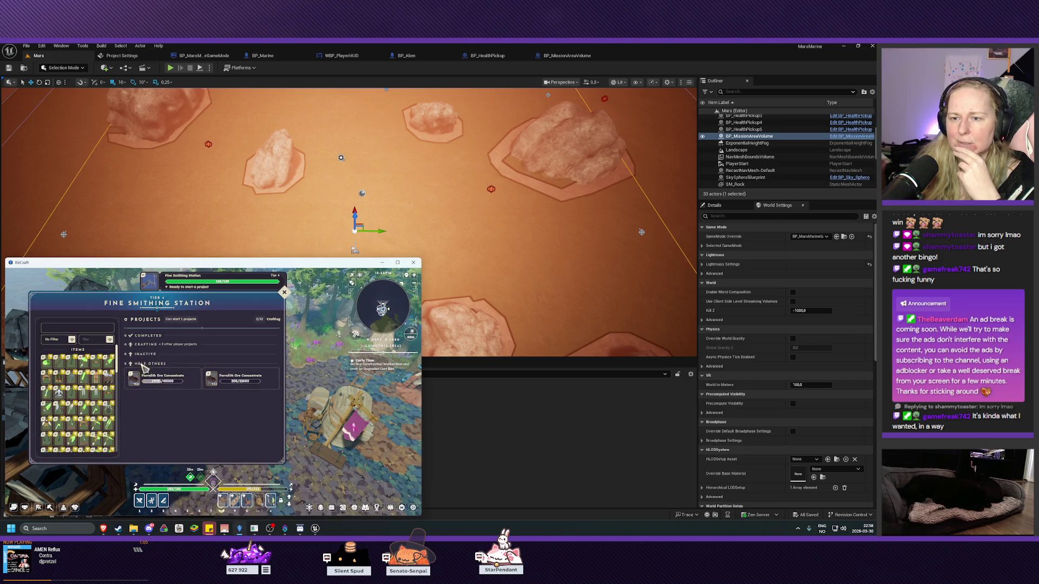
left_click(156, 378)
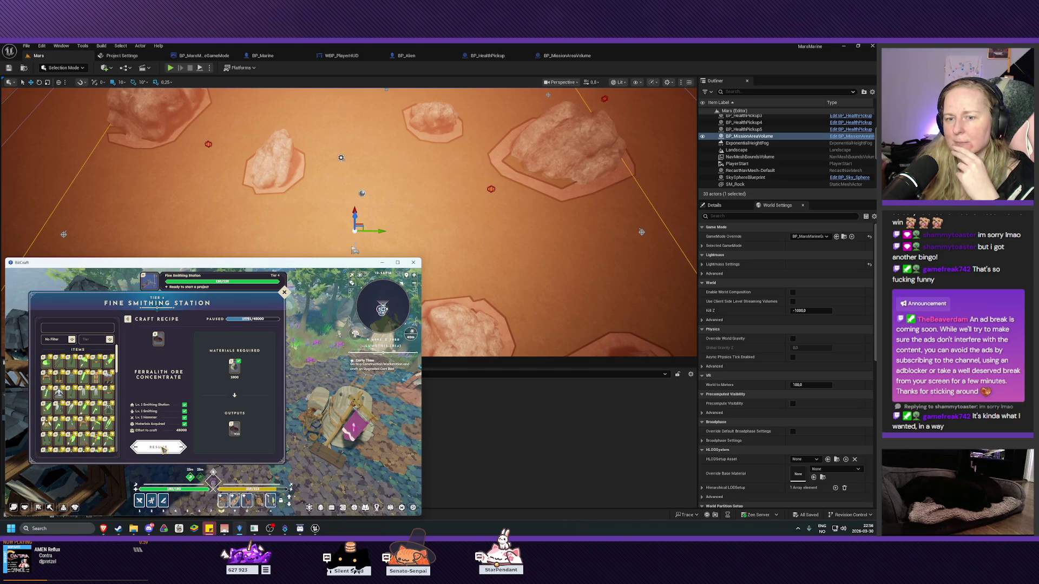
left_click(163, 448)
- In the BP_MissionAreaVolume Blueprint, create a function named KillPlayer and compile
left_click(559, 457)
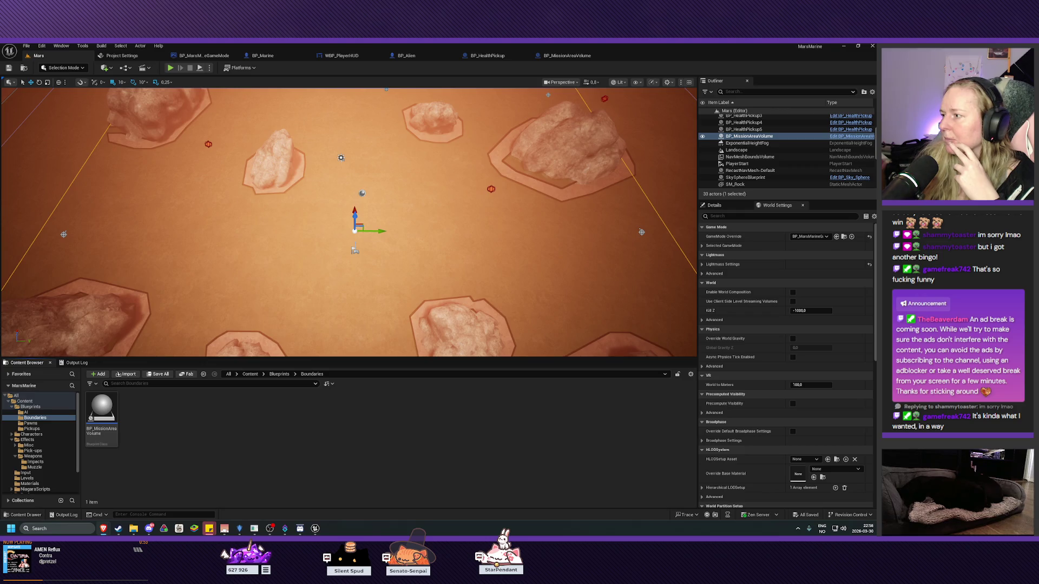
left_click(564, 55)
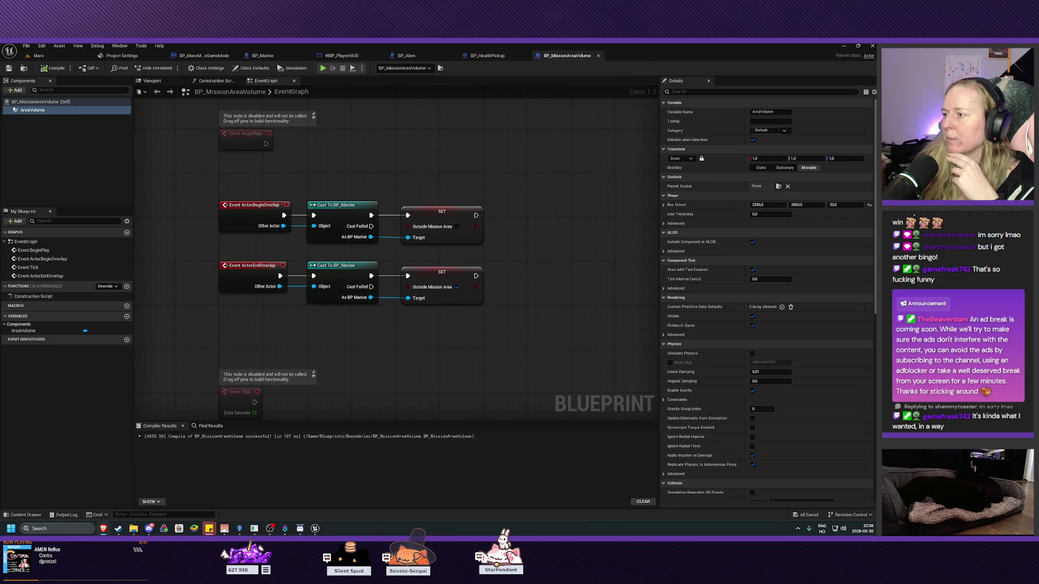
left_click(126, 286)
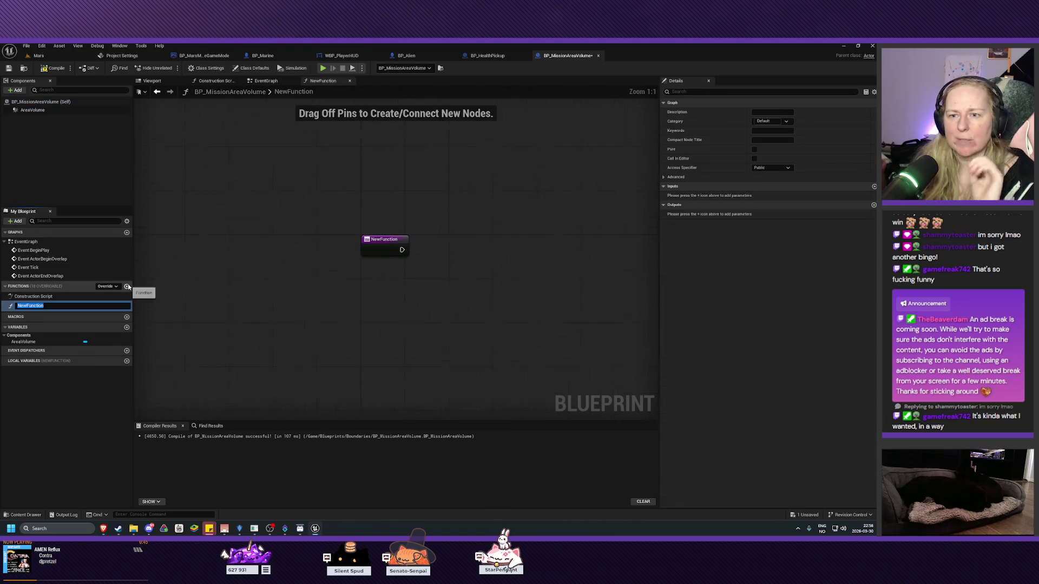
type("KillPlayer")
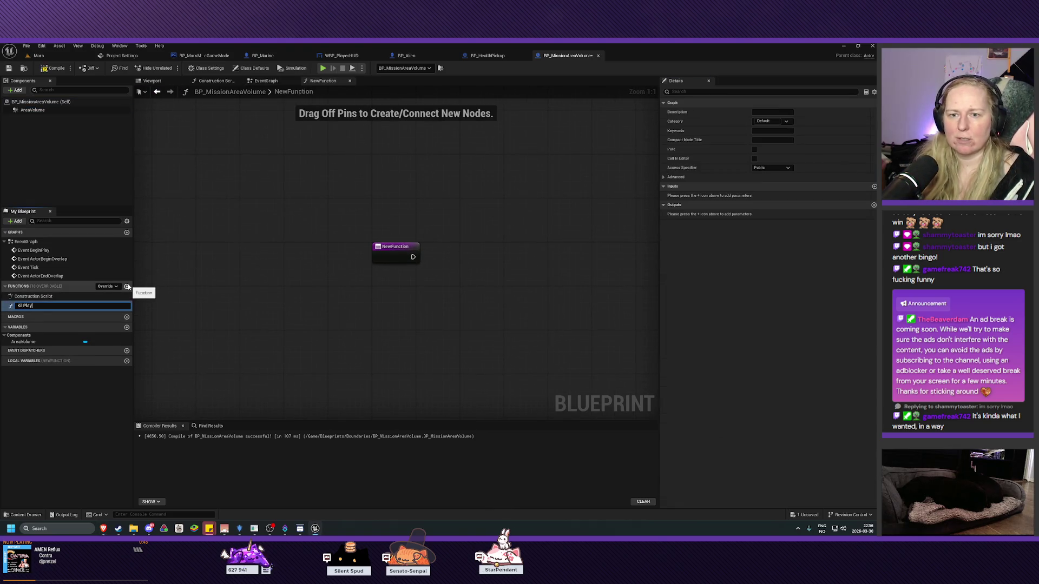
key("Return")
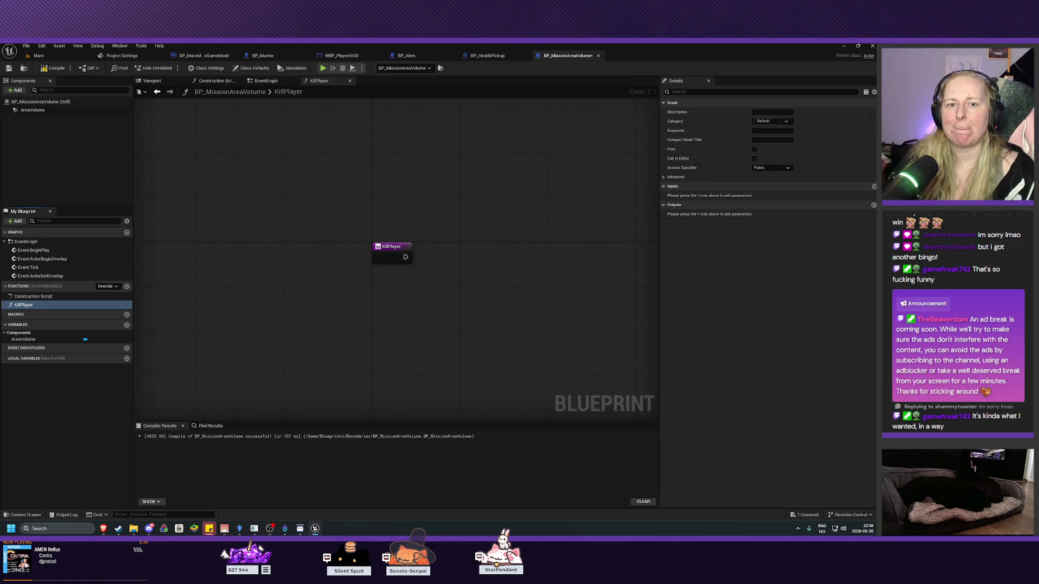
left_click(55, 69)
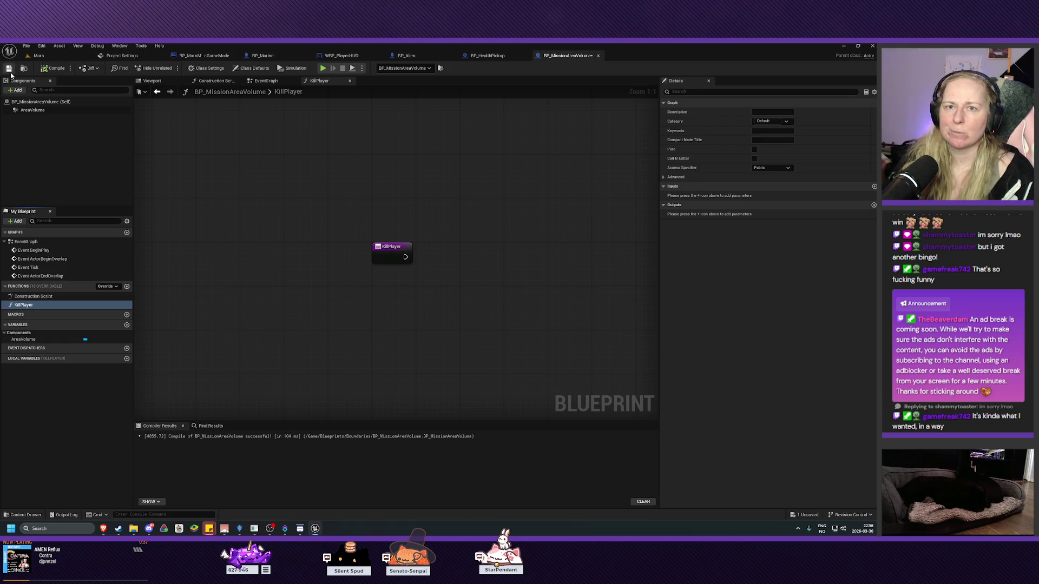
left_click_drag(510, 311, 422, 276)
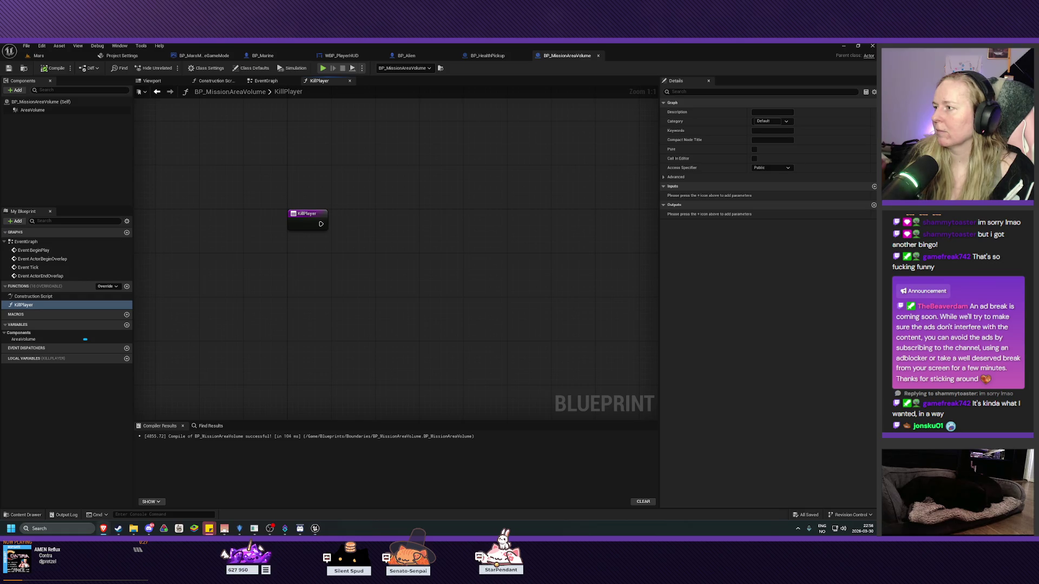
- Add a Get Player Character node to the KillPlayer graph, replacing a mistaken Get Player Pawn node
right_click(297, 246)
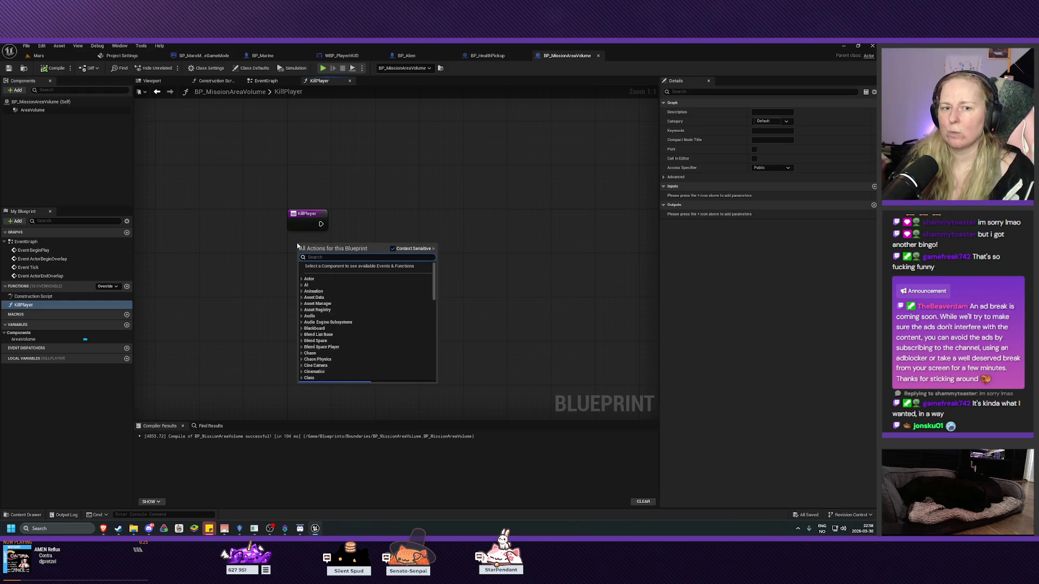
type("get player")
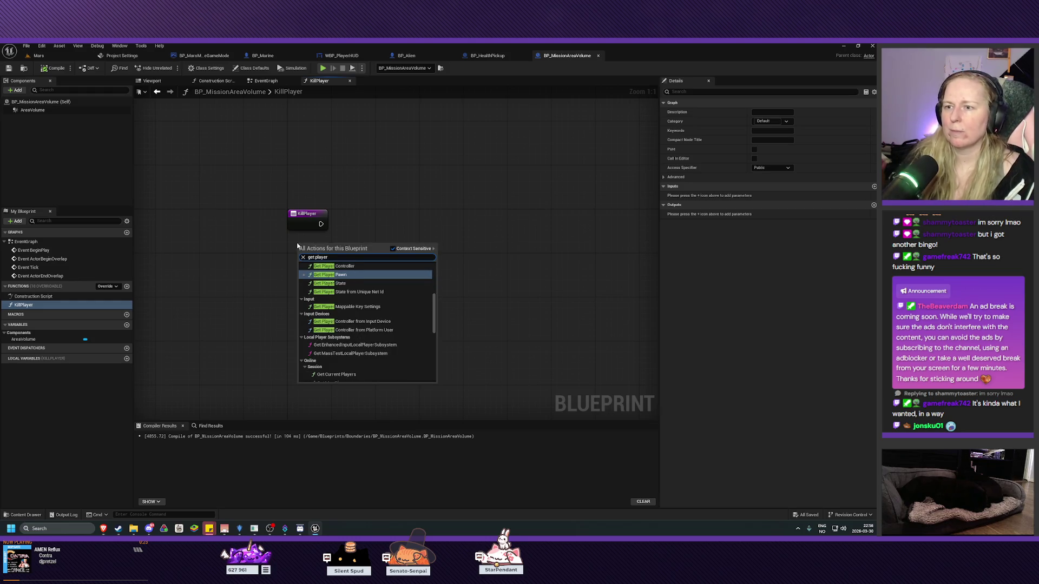
left_click(348, 275)
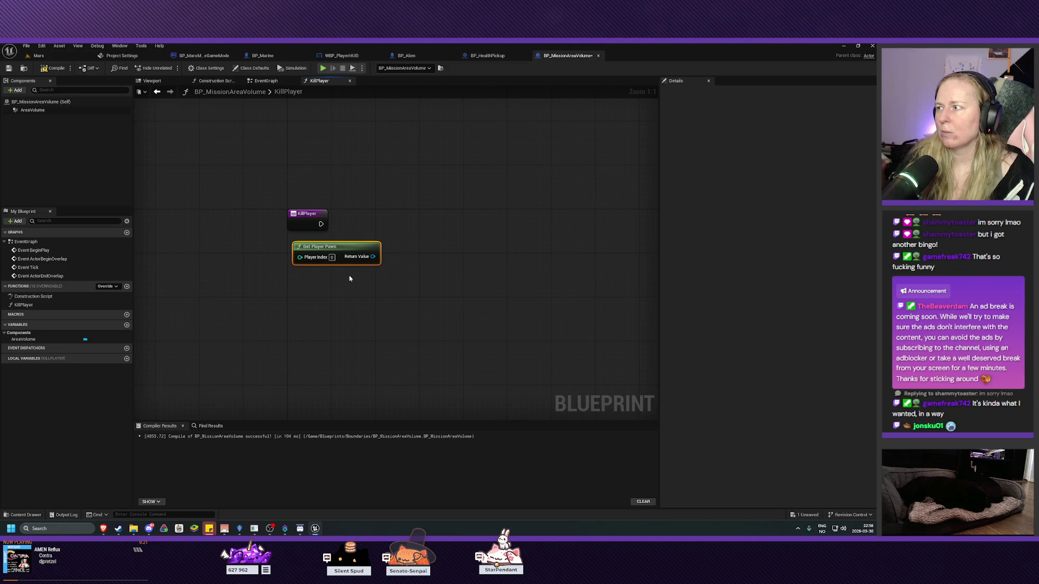
key("Delete")
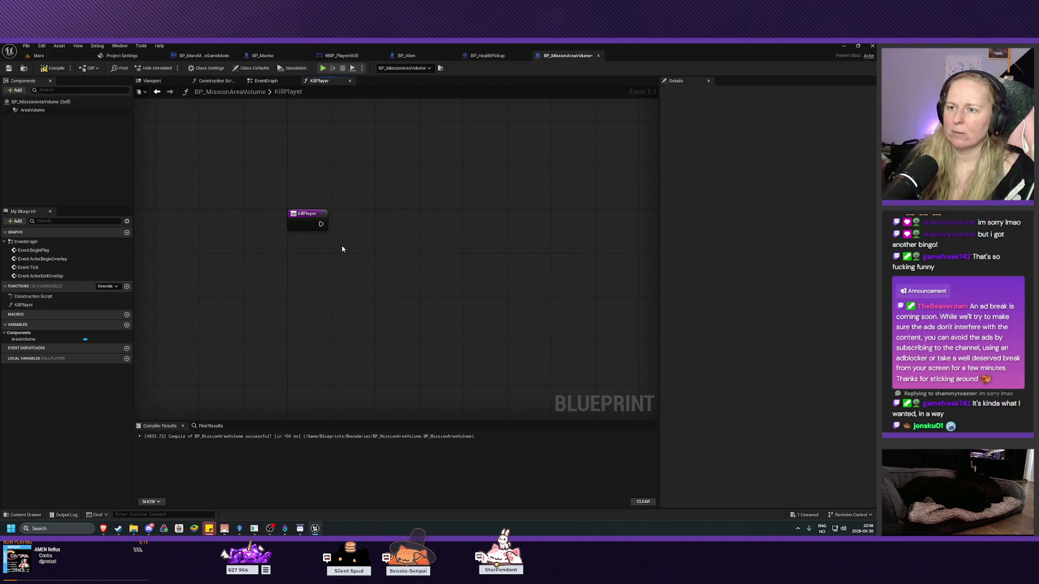
right_click(304, 259)
type("get play")
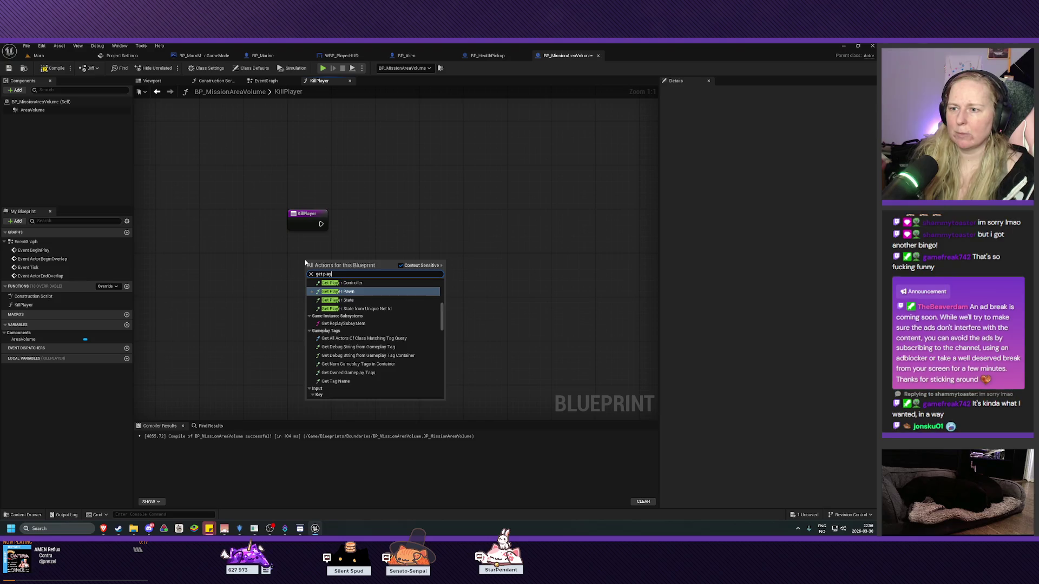
type("er chara")
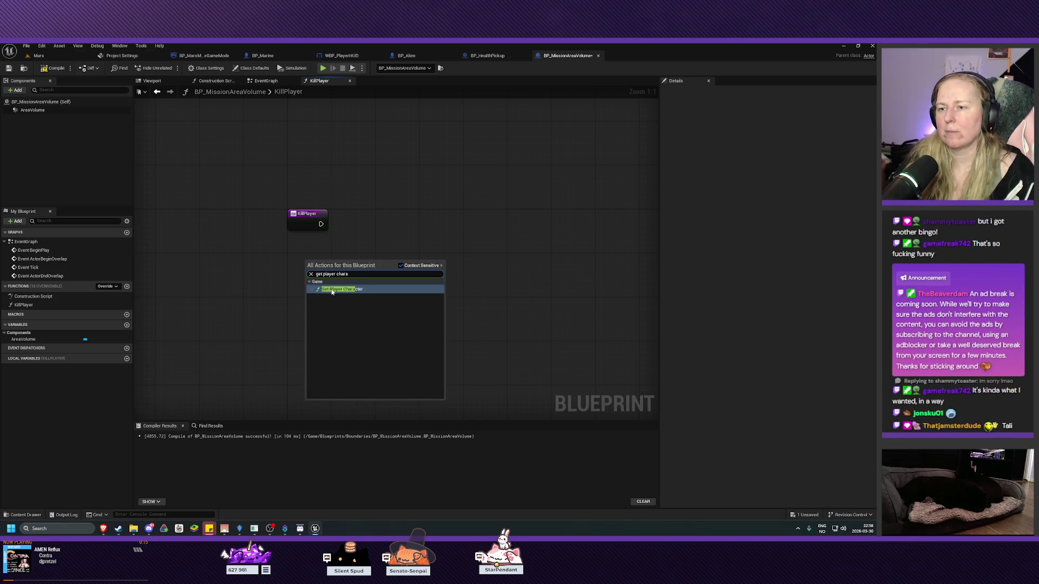
left_click(332, 289)
left_click(266, 80)
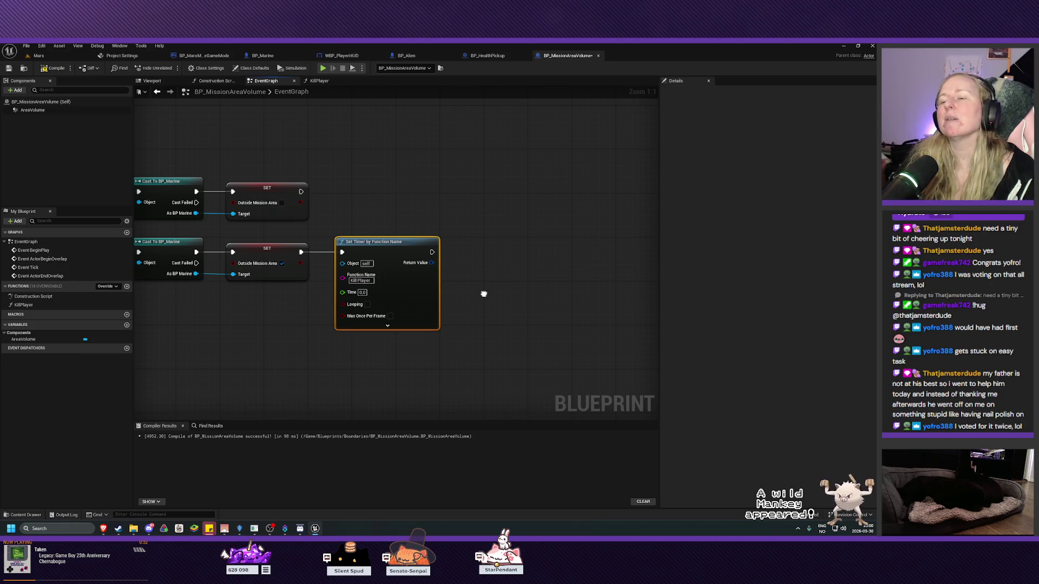
- Drag a wire from the Set Timer node's Time pin to list actions that supply a float
left_click(485, 296)
mouse_move(485, 295)
left_mouse_down()
mouse_move(514, 297)
mouse_move(501, 253)
mouse_move(589, 250)
mouse_move(566, 280)
mouse_move(477, 301)
left_mouse_up()
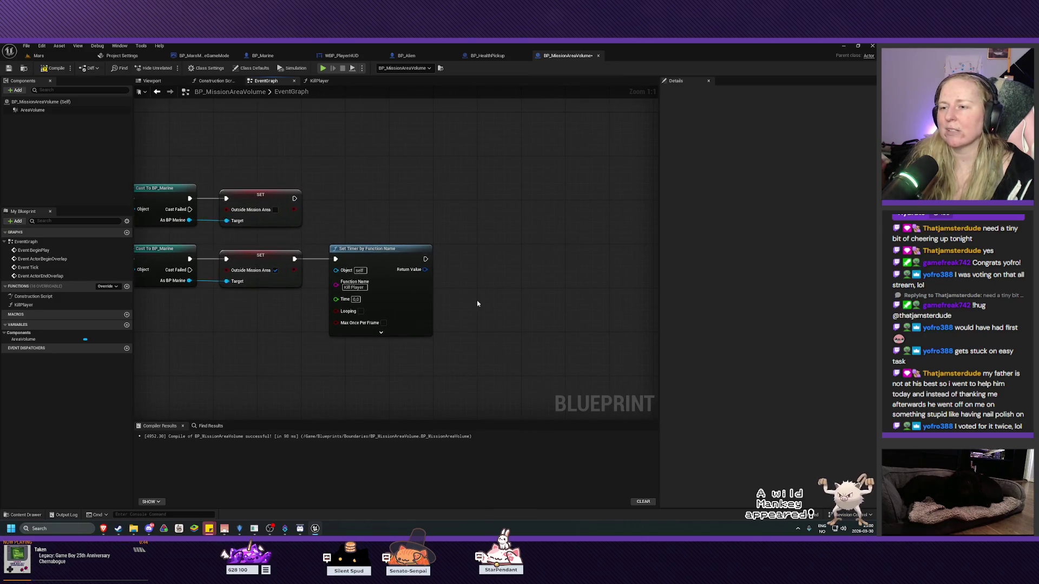
mouse_move(477, 304)
left_mouse_down()
mouse_move(498, 310)
mouse_move(488, 297)
left_mouse_up()
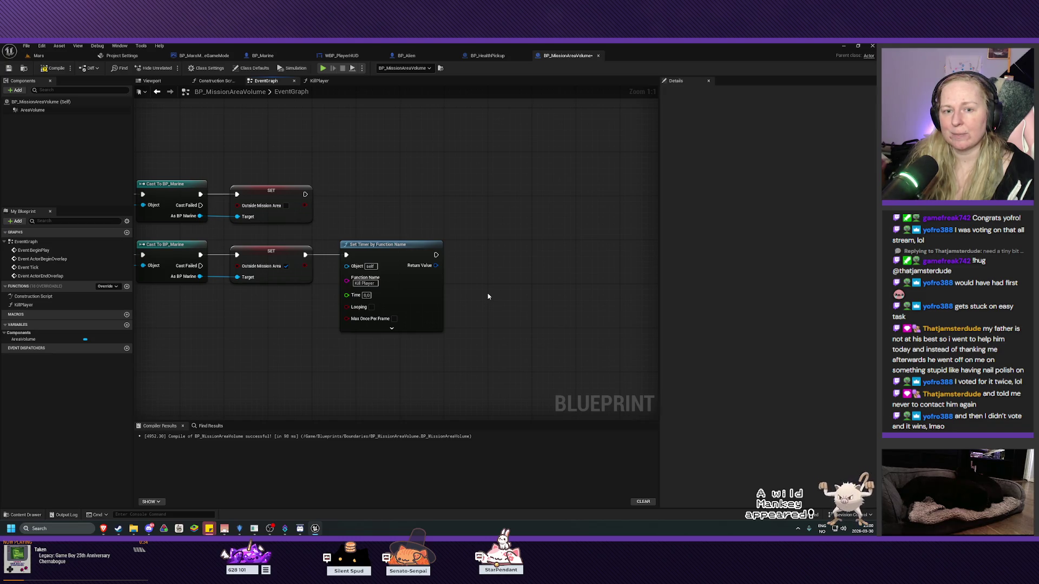
mouse_move(488, 297)
left_mouse_down()
mouse_move(491, 315)
mouse_move(466, 259)
mouse_move(489, 279)
mouse_move(494, 303)
mouse_move(525, 307)
left_mouse_up()
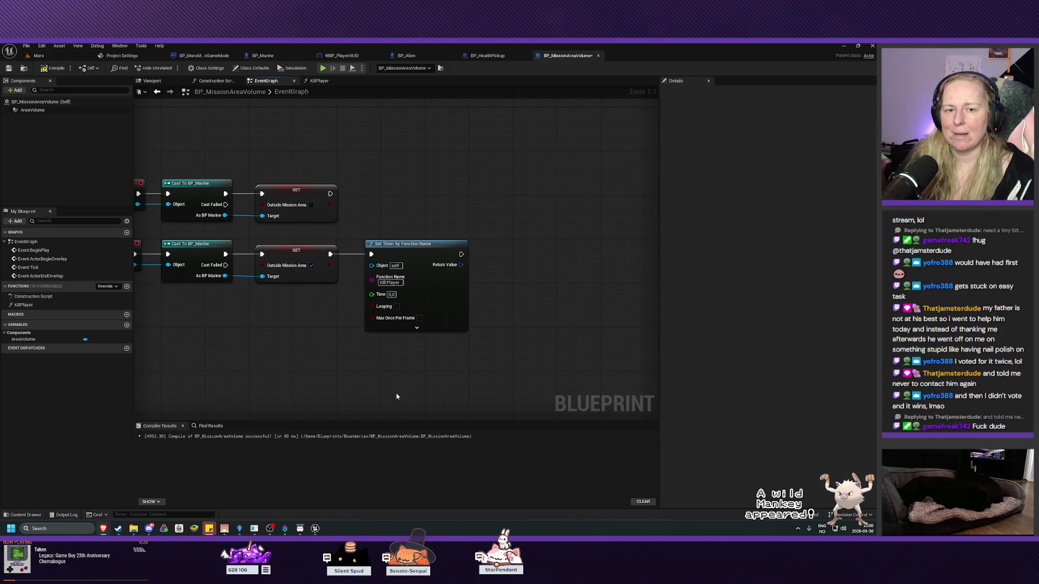
left_click_drag(384, 376, 422, 384)
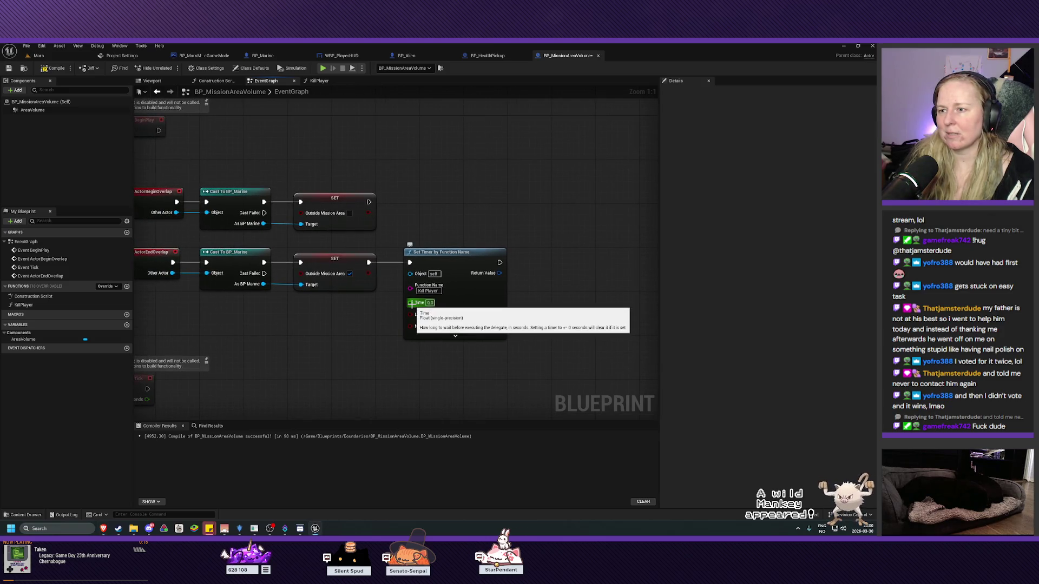
mouse_move(412, 304)
left_mouse_down()
mouse_move(359, 336)
mouse_move(347, 328)
left_mouse_up()
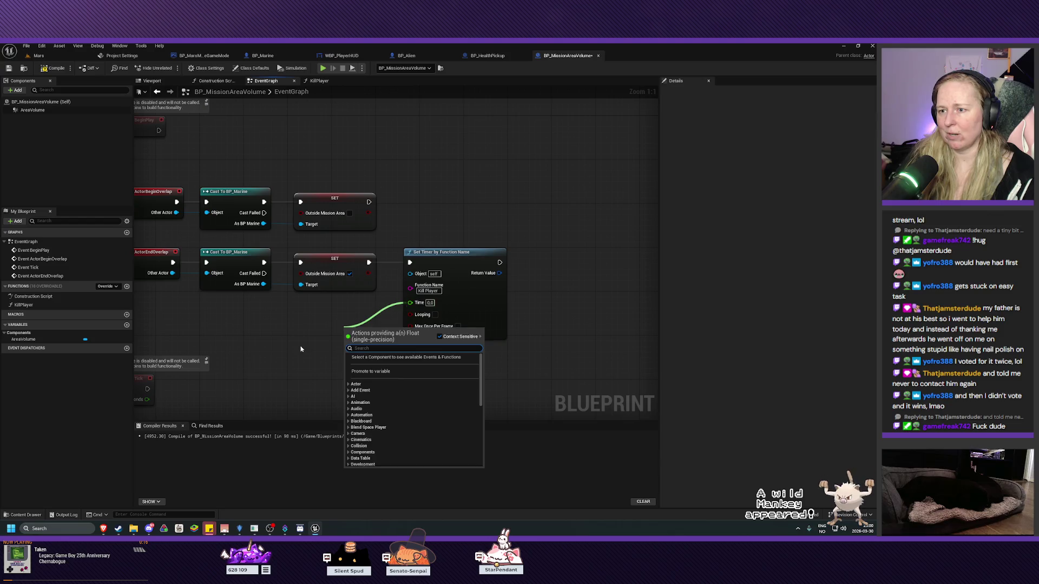
- Promote the Set Timer Time input to a variable named TimeUntilPlayerDeath
key("Escape")
right_click(420, 307)
left_click(448, 326)
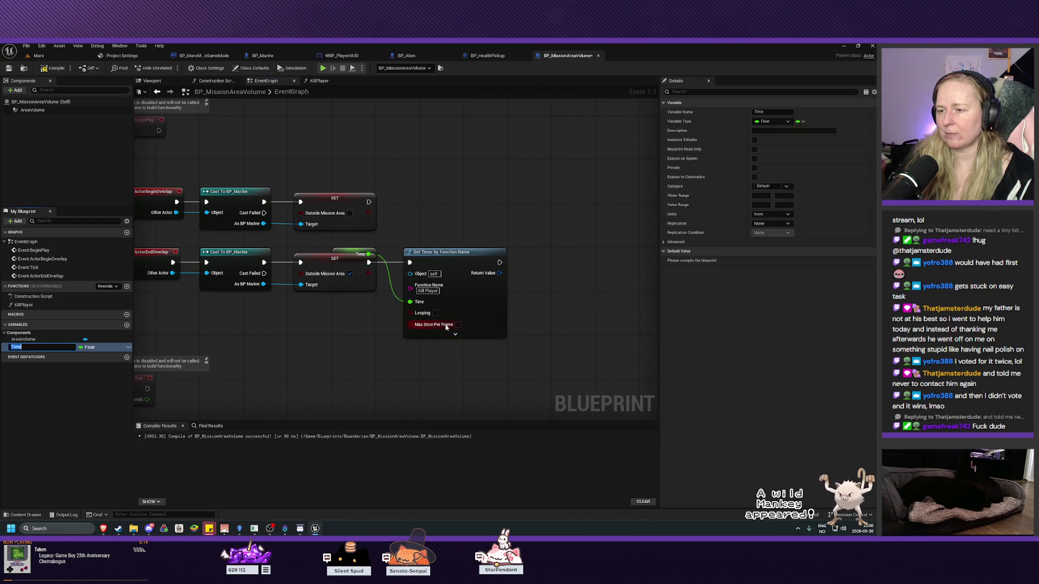
mouse_move(368, 255)
left_mouse_down()
mouse_move(373, 274)
mouse_move(331, 317)
mouse_move(351, 308)
left_mouse_up()
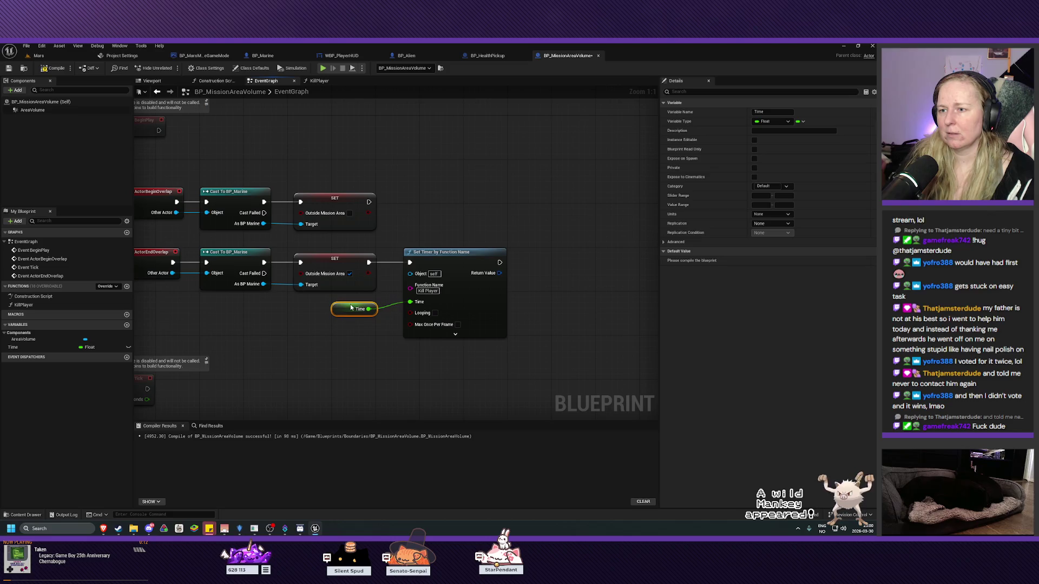
left_click(22, 348)
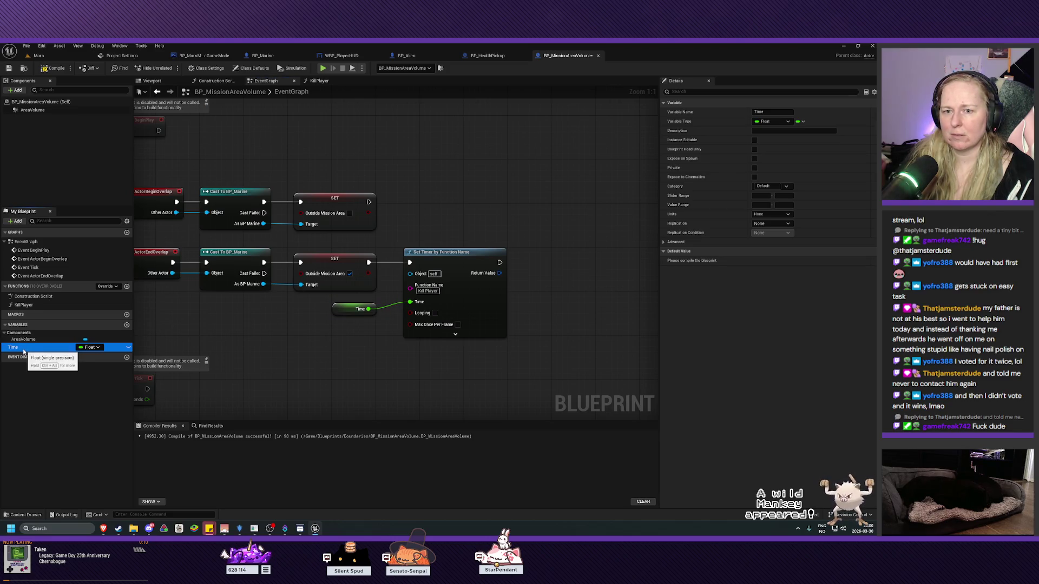
double_click(22, 350)
type("TimeUnt")
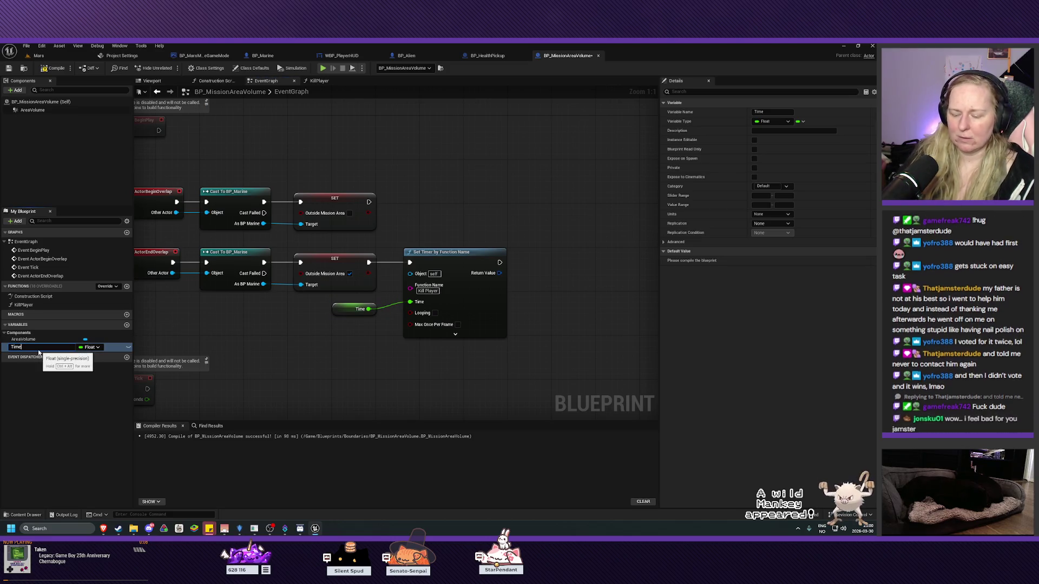
type("ilPla")
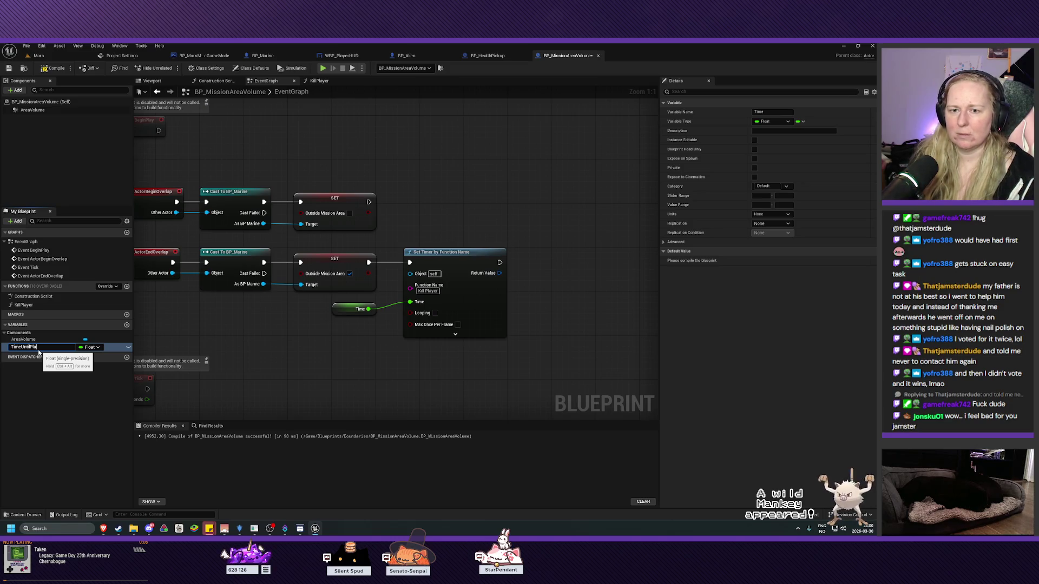
type("yerK")
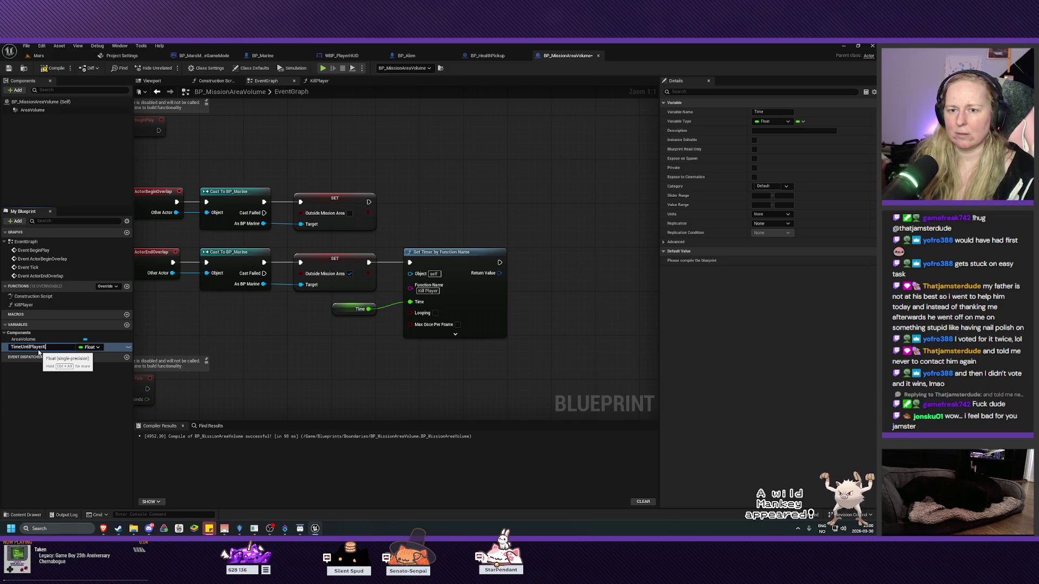
key("BackSpace")
type("Death")
key("Return")
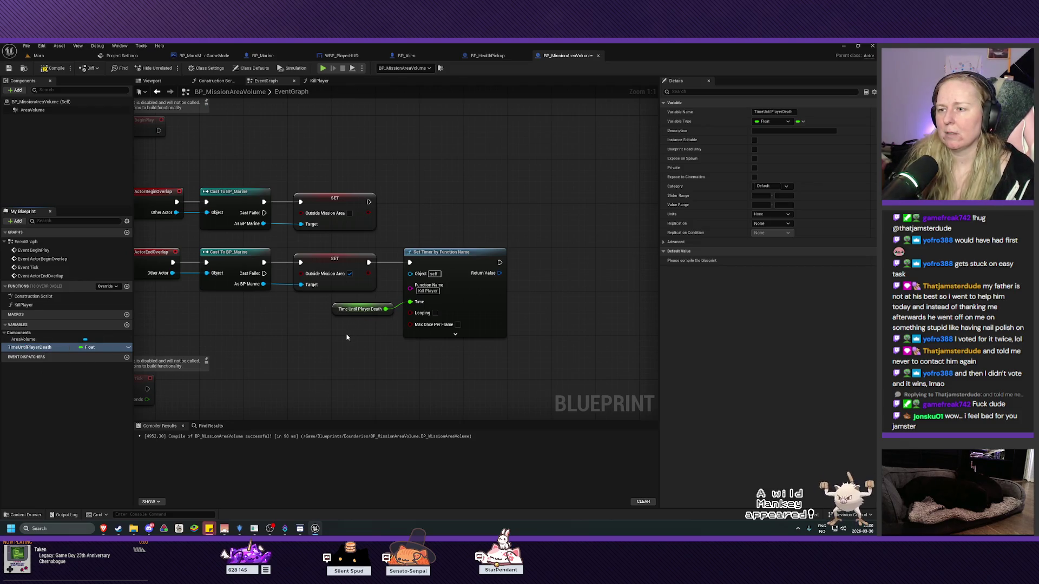
- Give Time Until Player Death a default value of 10, then compile and save
left_click(52, 68)
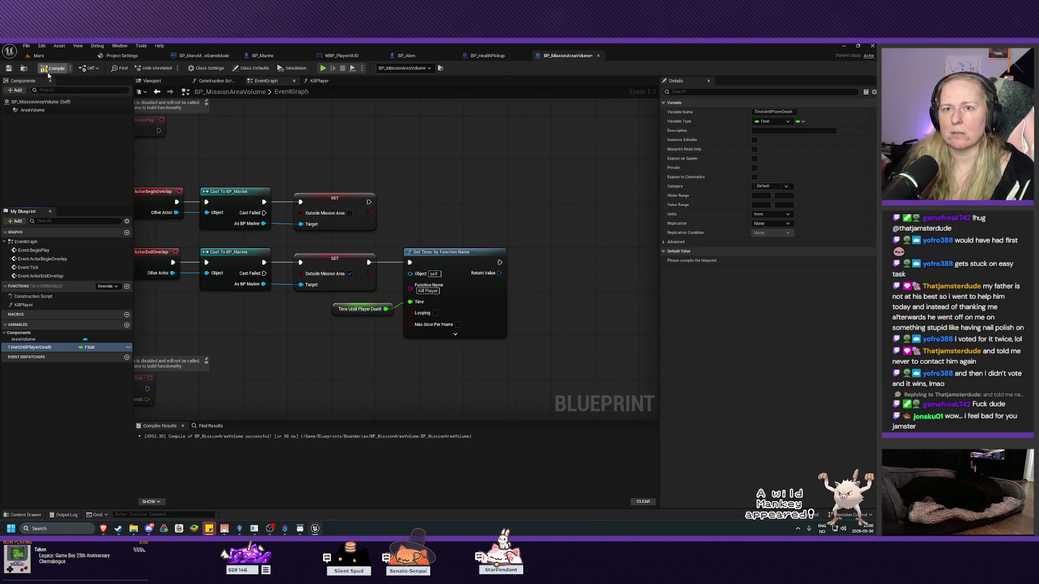
left_click(9, 68)
left_click(772, 261)
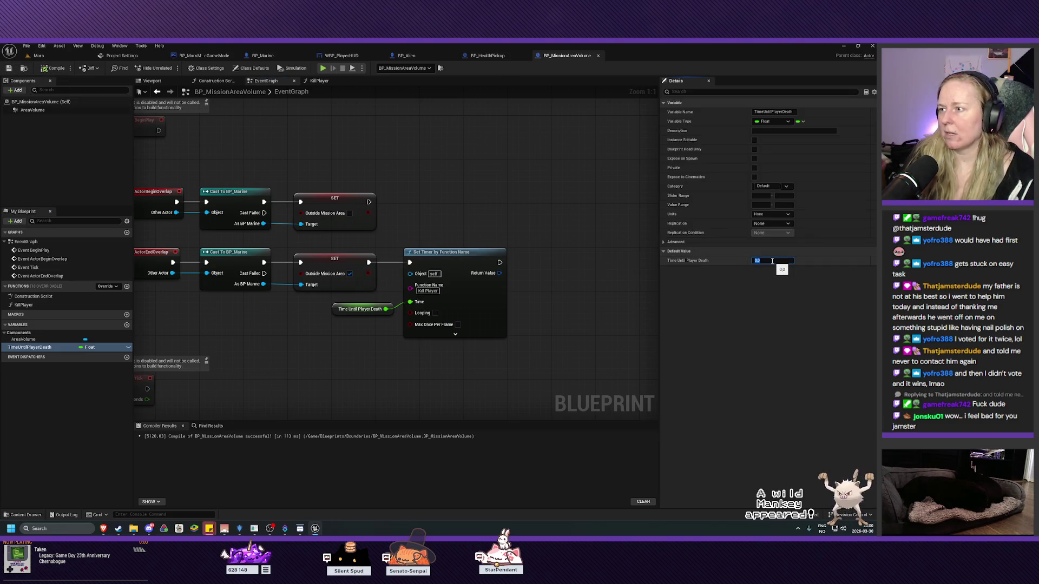
type("10")
key("Return")
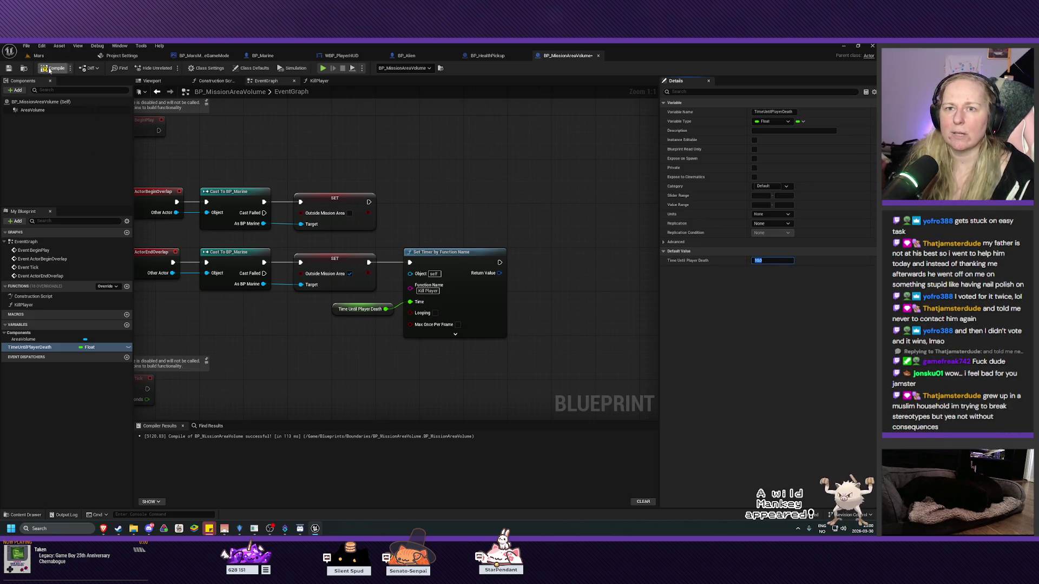
left_click(49, 69)
left_click(9, 68)
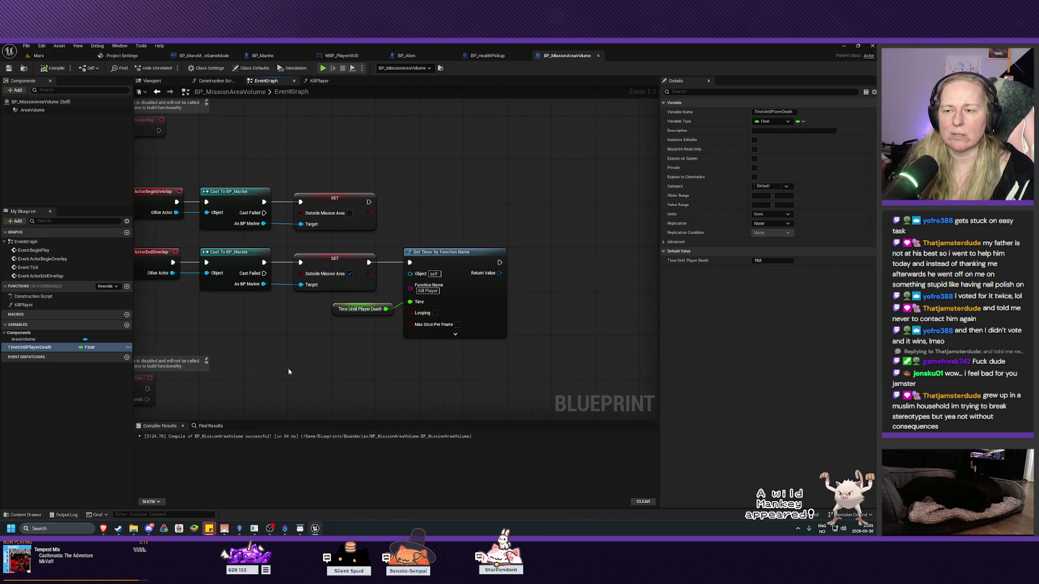
- Shift the Time Until Player Death getter slightly left and save with Ctrl+S
mouse_move(332, 362)
left_mouse_down()
mouse_move(343, 360)
mouse_move(290, 366)
left_mouse_up()
left_click(287, 322)
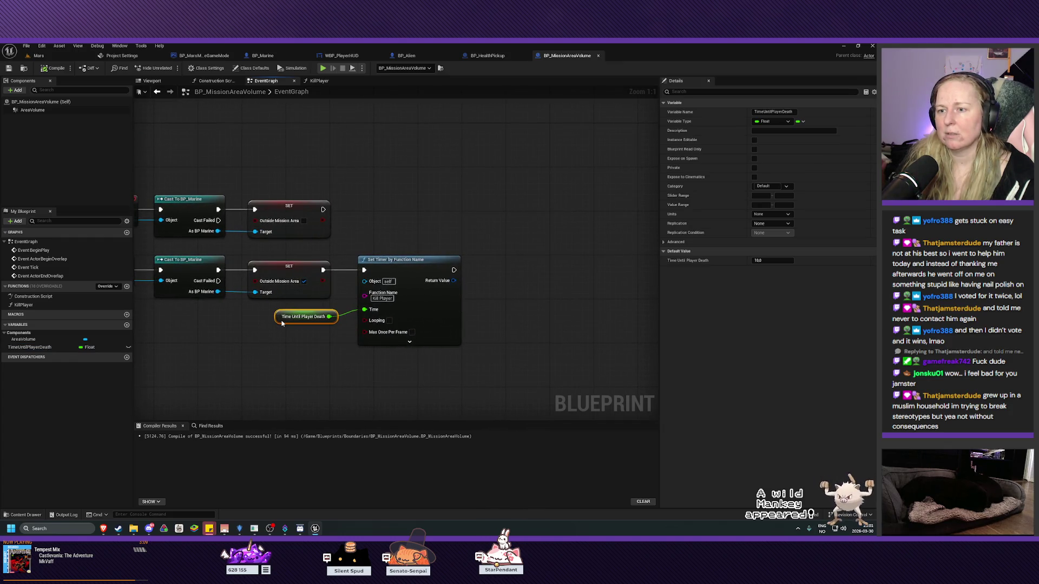
mouse_move(289, 318)
left_mouse_down()
mouse_move(292, 355)
mouse_move(327, 360)
mouse_move(394, 319)
mouse_move(331, 354)
left_mouse_up()
key("ctrl+s")
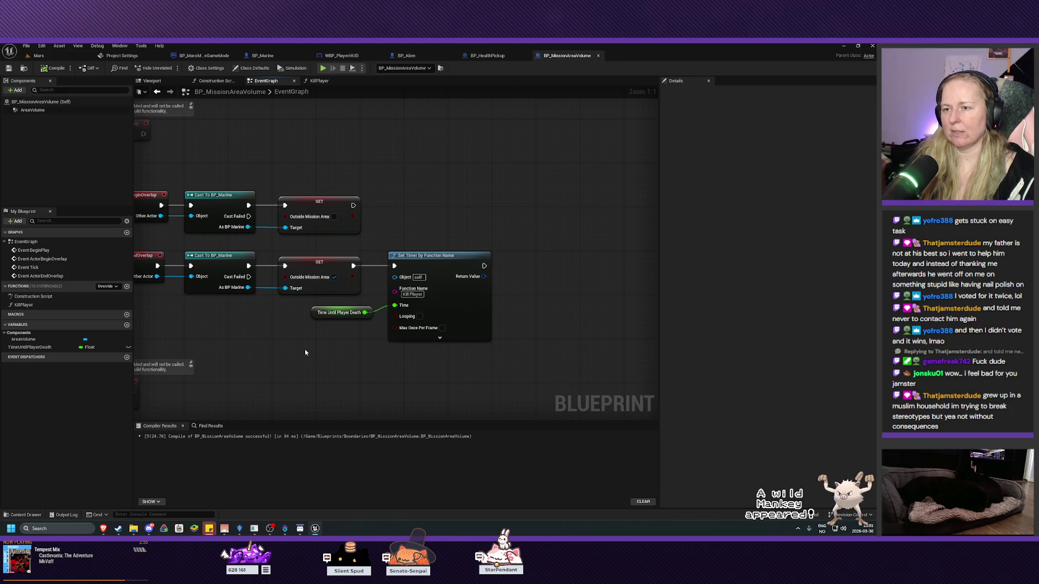
left_click_drag(368, 365, 325, 359)
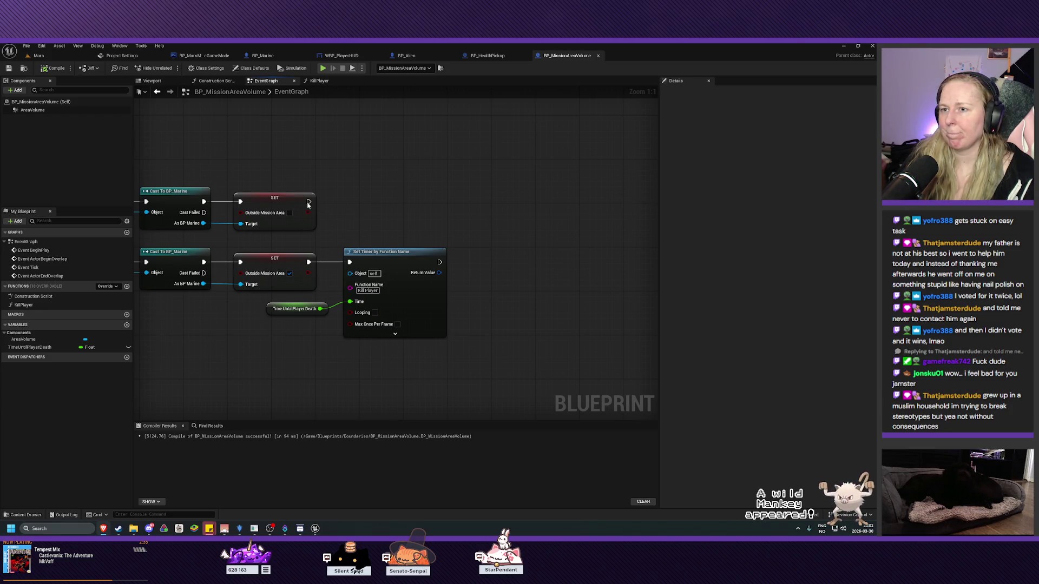
- After the begin-overlap SET node, add Clear Timer by Function Name for Kill Player, then compile
left_click_drag(309, 202, 332, 203)
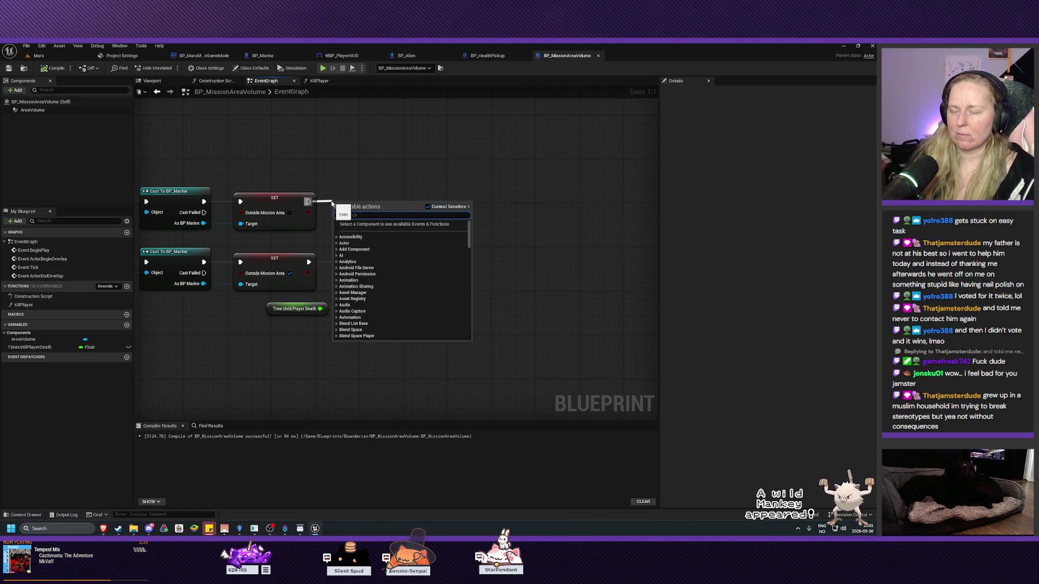
type("clear timer by")
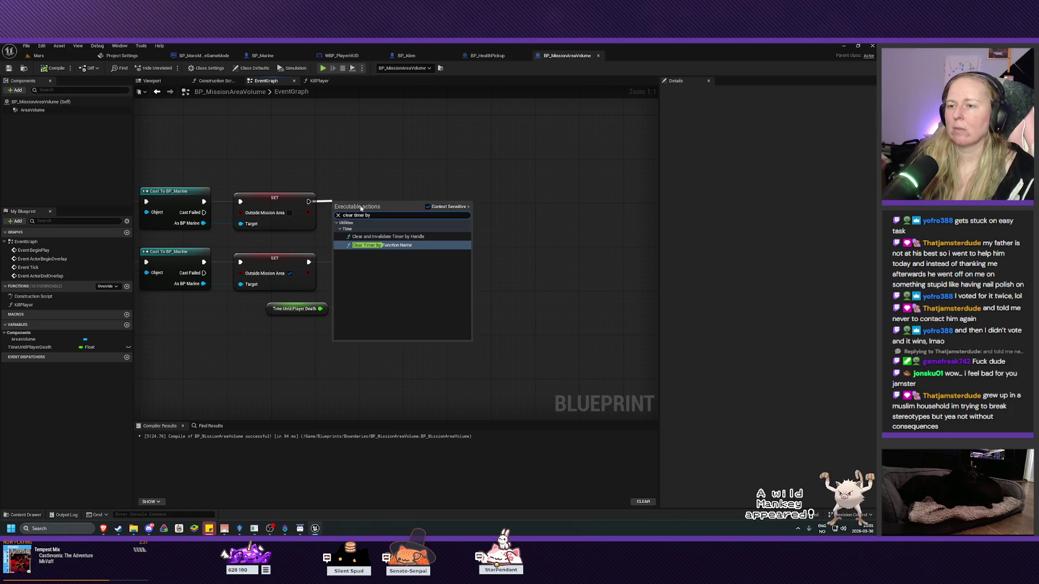
left_click(382, 245)
left_click_drag(376, 232, 376, 221)
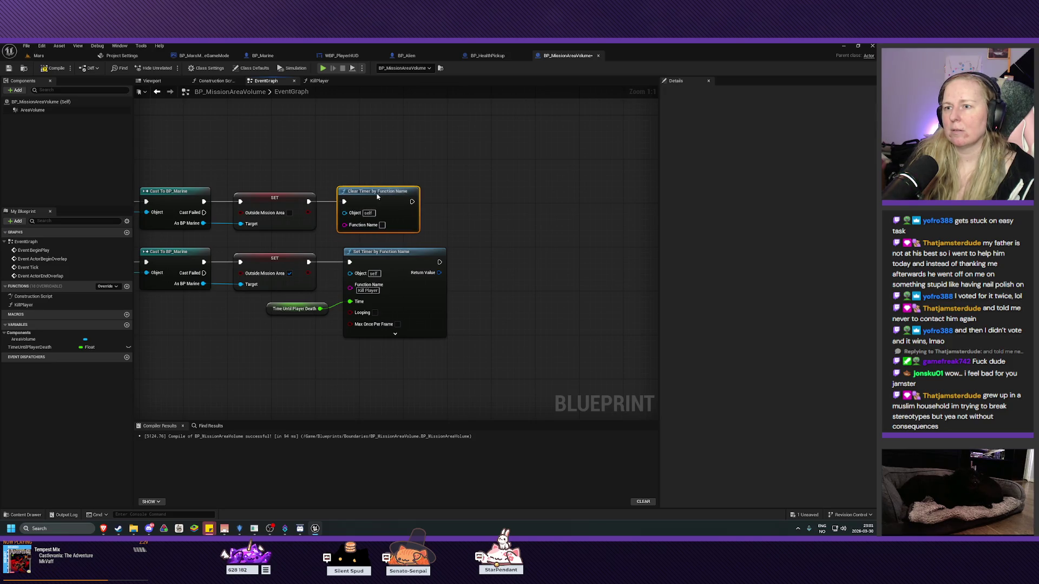
left_click(377, 224)
type("Kill Pl")
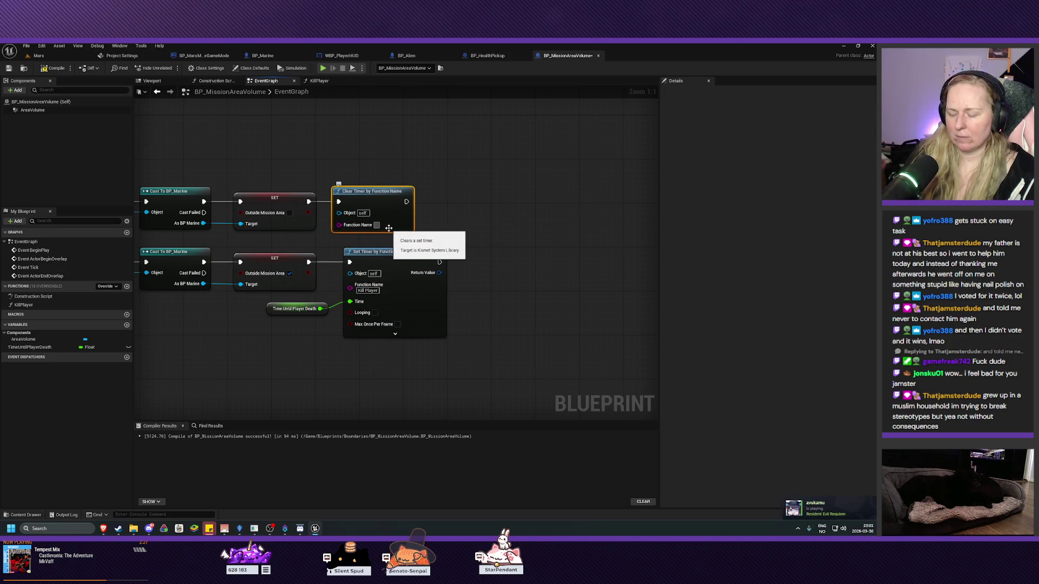
type("ayer")
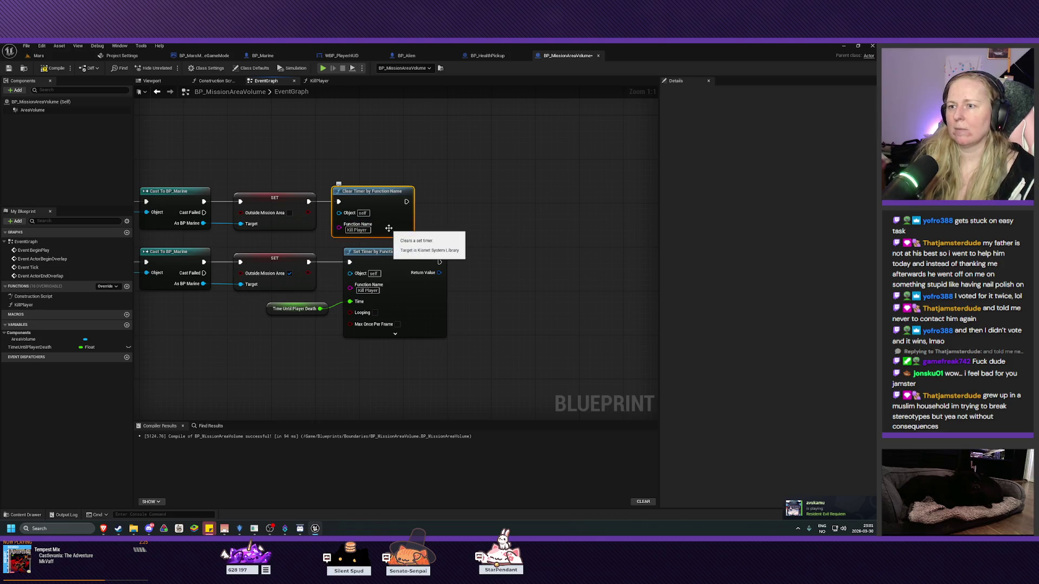
key("Return")
left_click(54, 67)
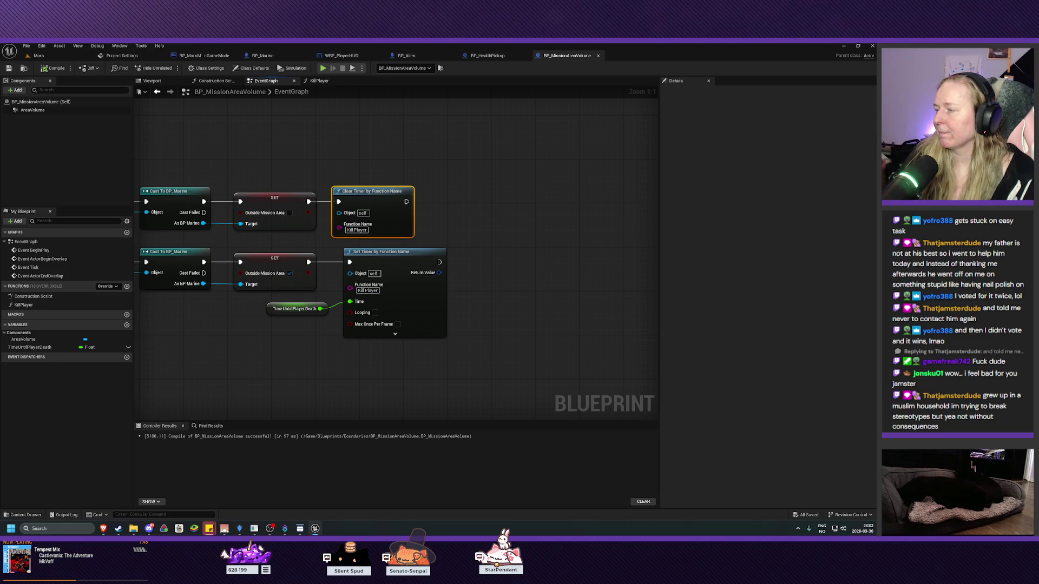
- Play the Mars level with Alt+P, walk outside the play area until the warning appears, then stop
key("ctrl+Tab")
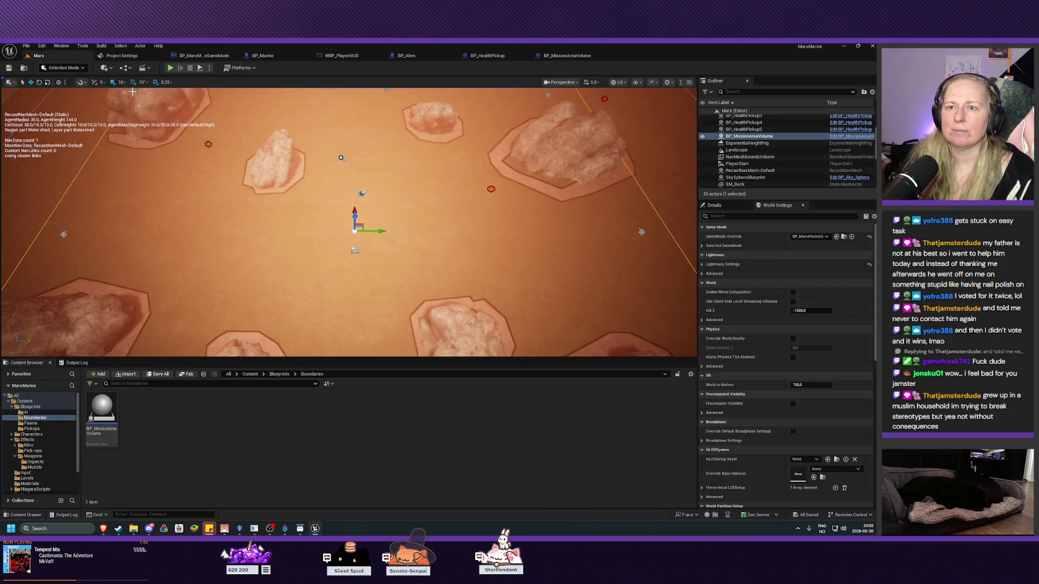
key("alt+p")
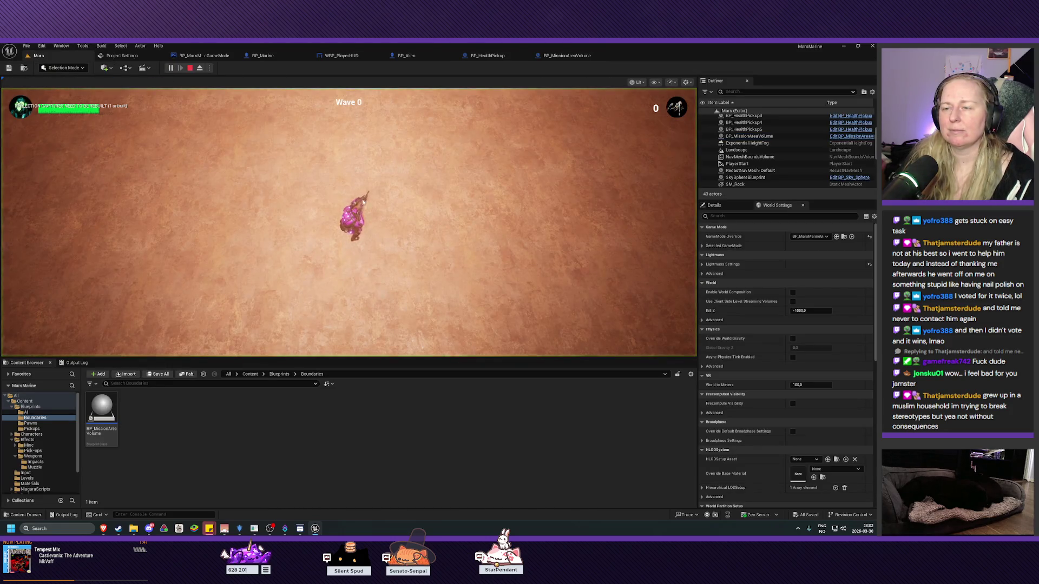
key("s")
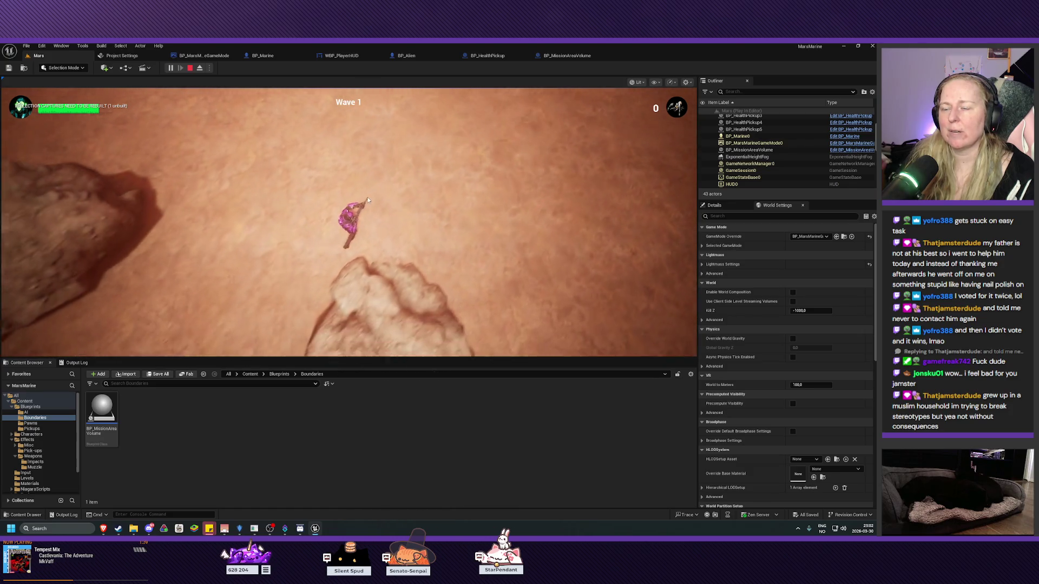
key("s")
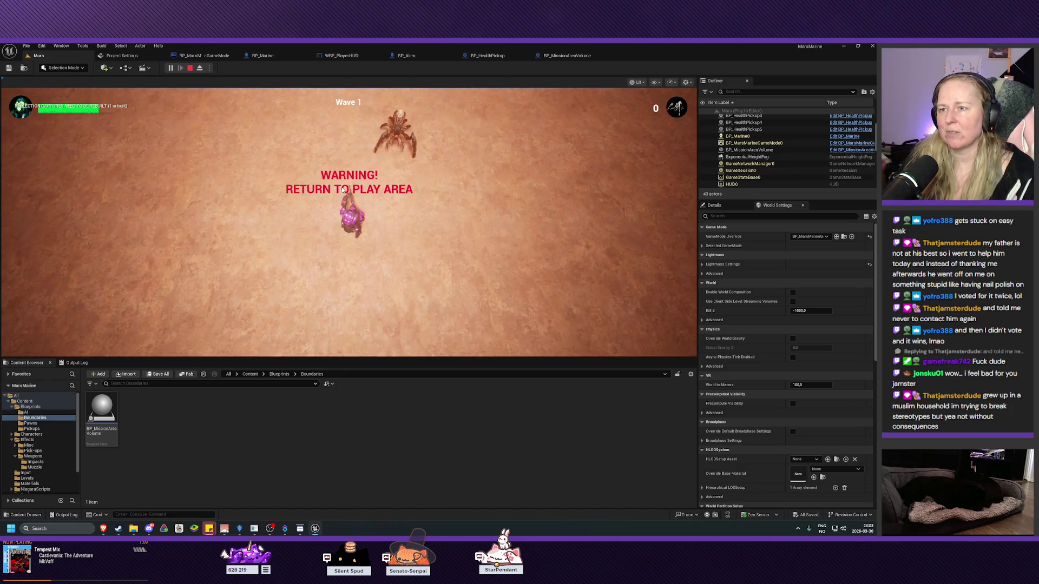
key("Escape")
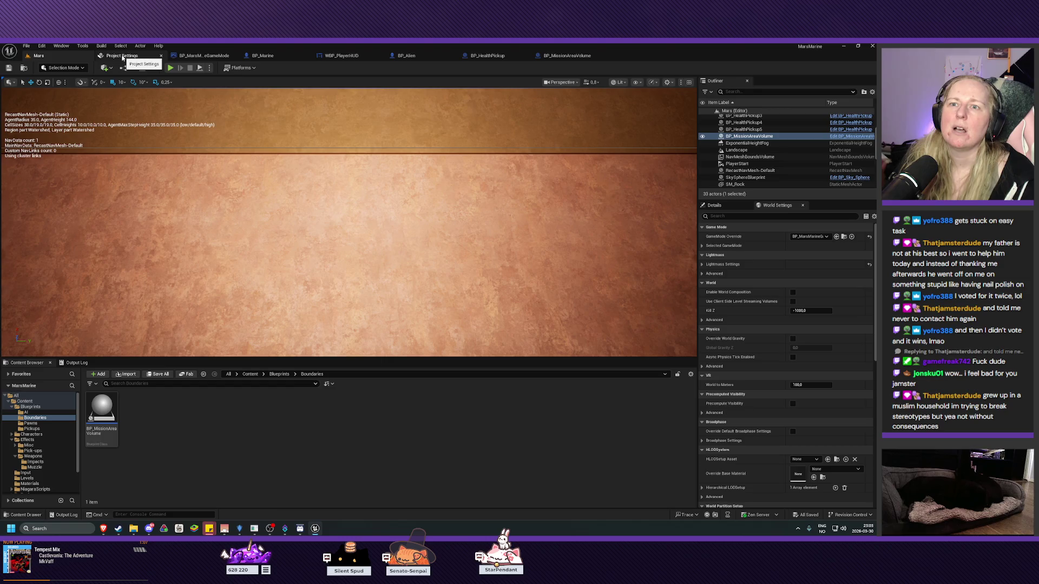
- Set Time Until Player Death's default value to 5.0, then compile and save
left_click(563, 56)
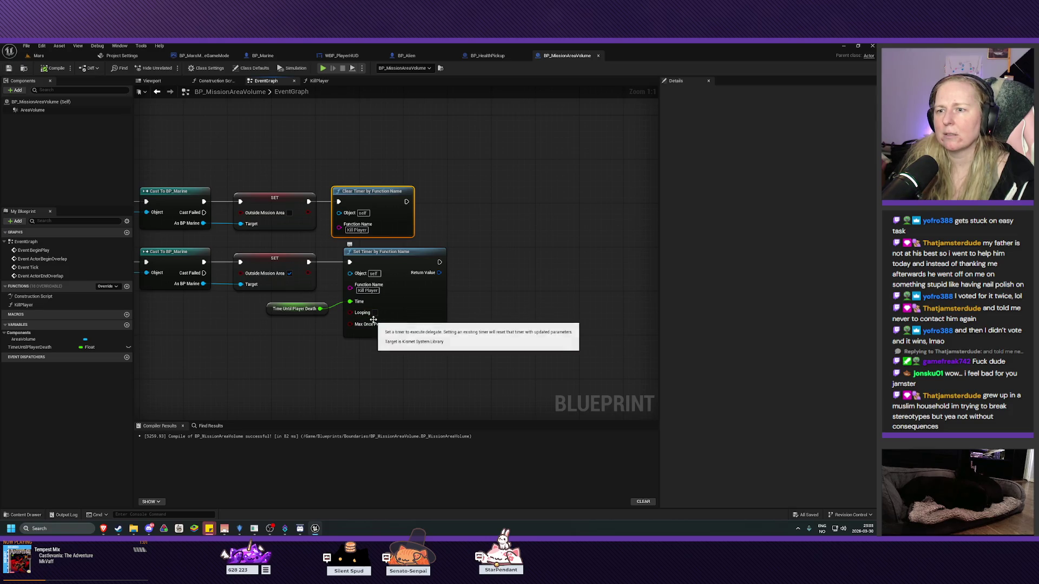
left_click(294, 309)
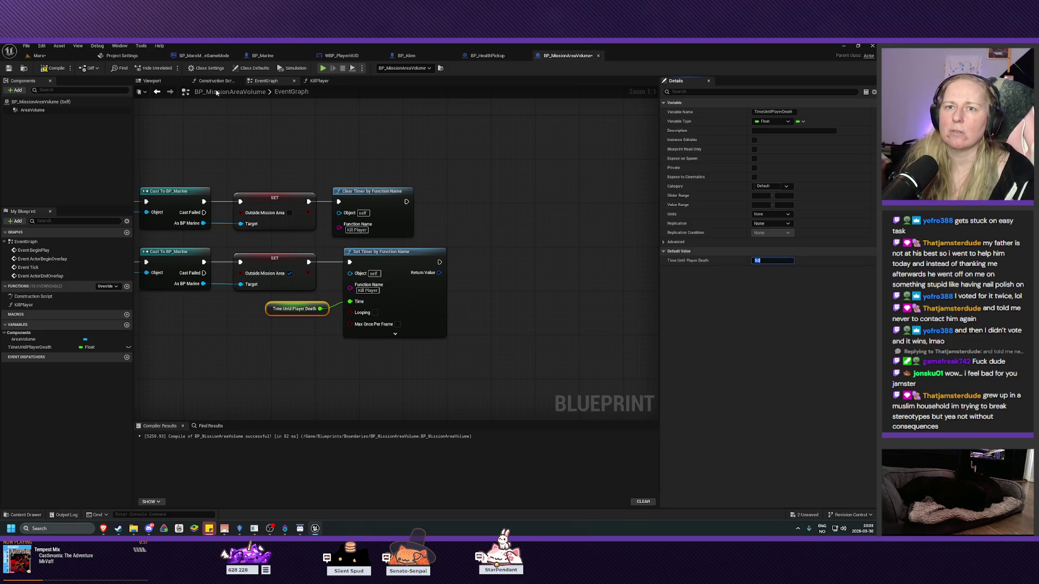
left_click(54, 69)
left_click(8, 69)
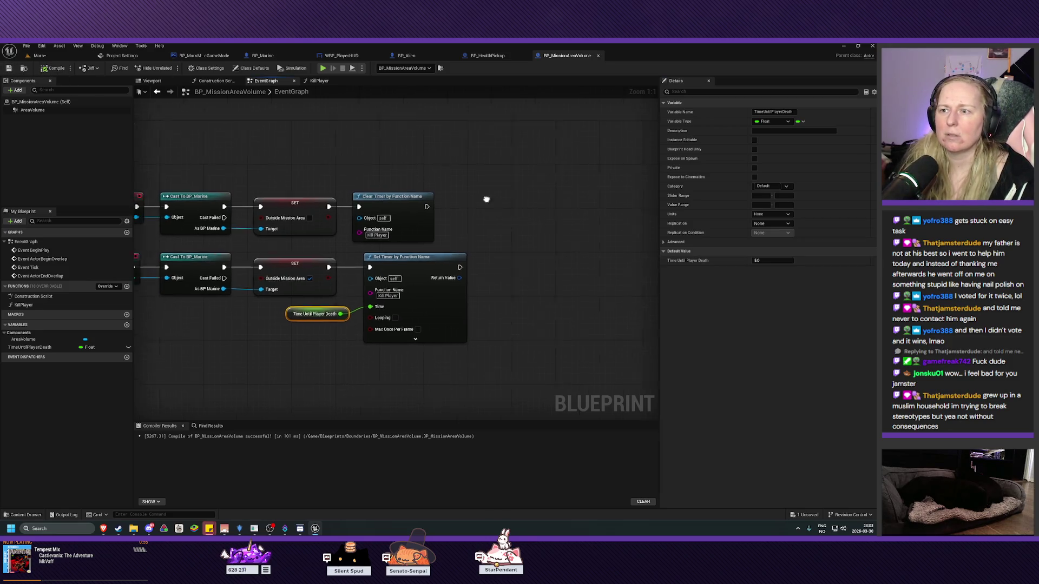
- Connect the Set Timer node's Object input to the marine reference
left_click_drag(291, 301, 409, 321)
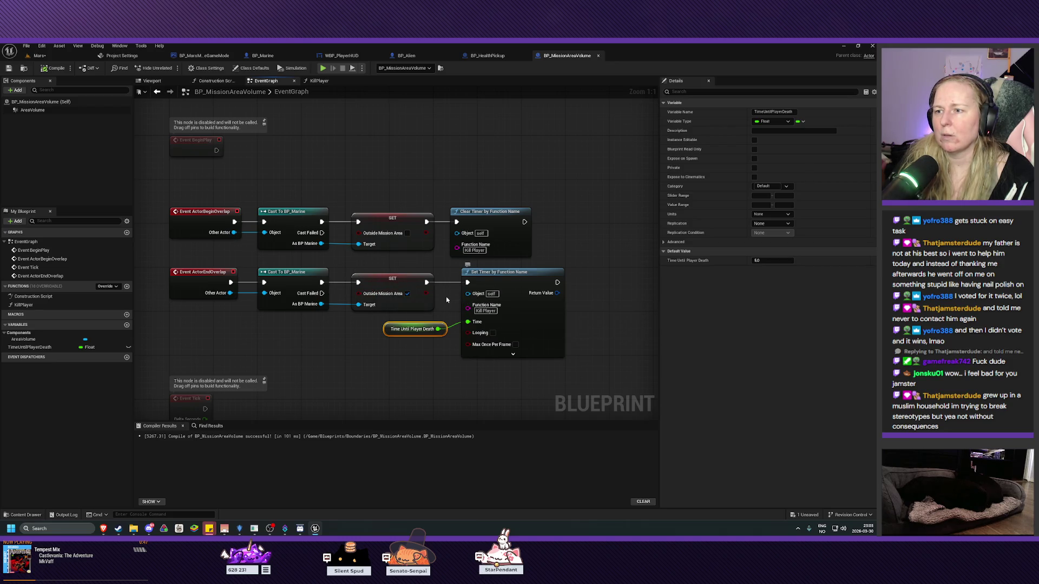
mouse_move(468, 294)
left_mouse_down()
mouse_move(401, 310)
mouse_move(229, 295)
left_mouse_up()
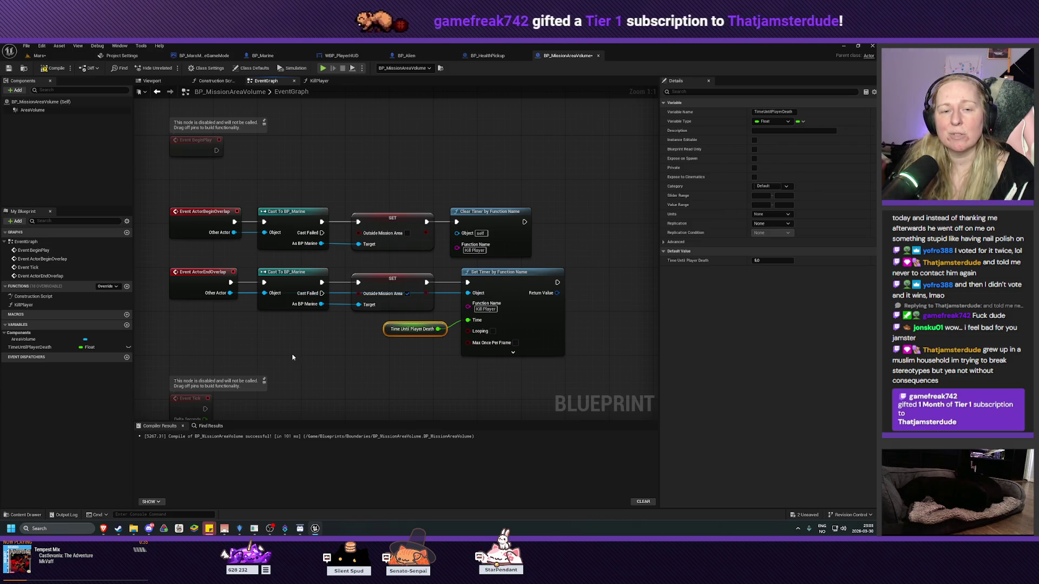
left_click_drag(330, 363, 292, 356)
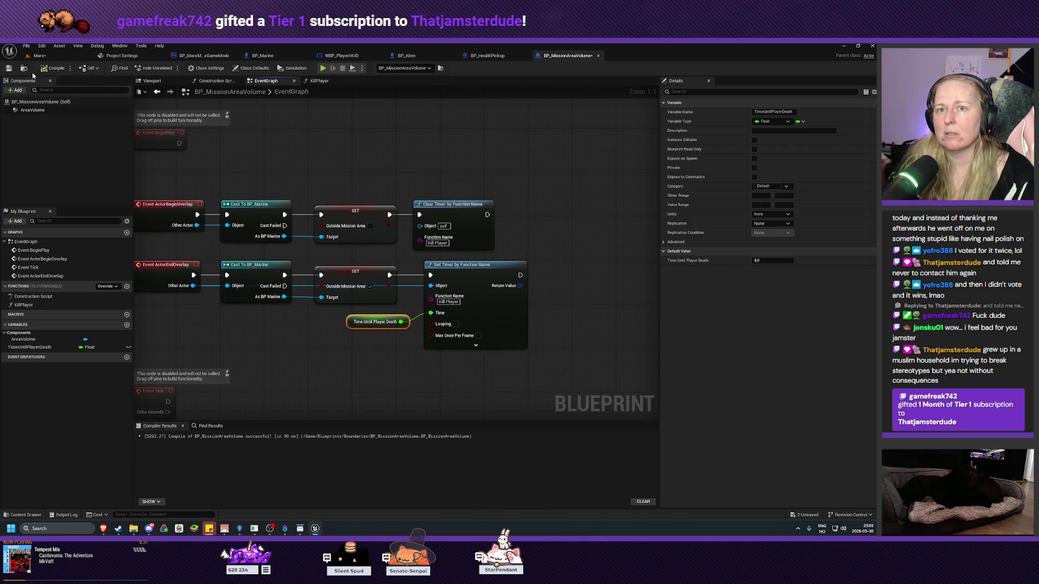
- Add two reroute points on the Other Actor wire, placed below the cast and SET nodes, then compile
left_click_drag(328, 326, 344, 327)
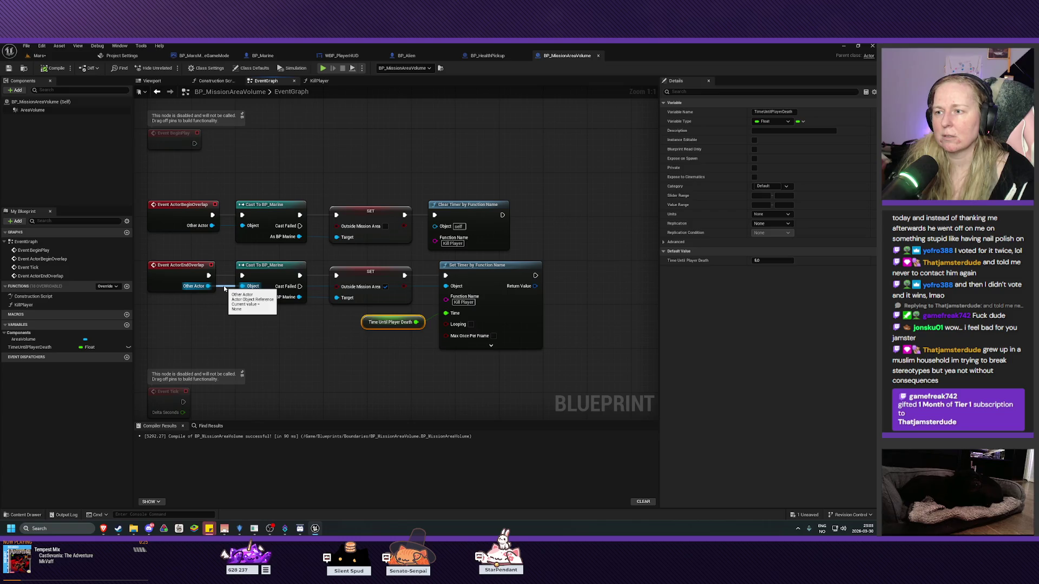
mouse_move(225, 290)
left_mouse_down()
mouse_move(232, 317)
mouse_move(227, 290)
left_mouse_up()
left_click(219, 328)
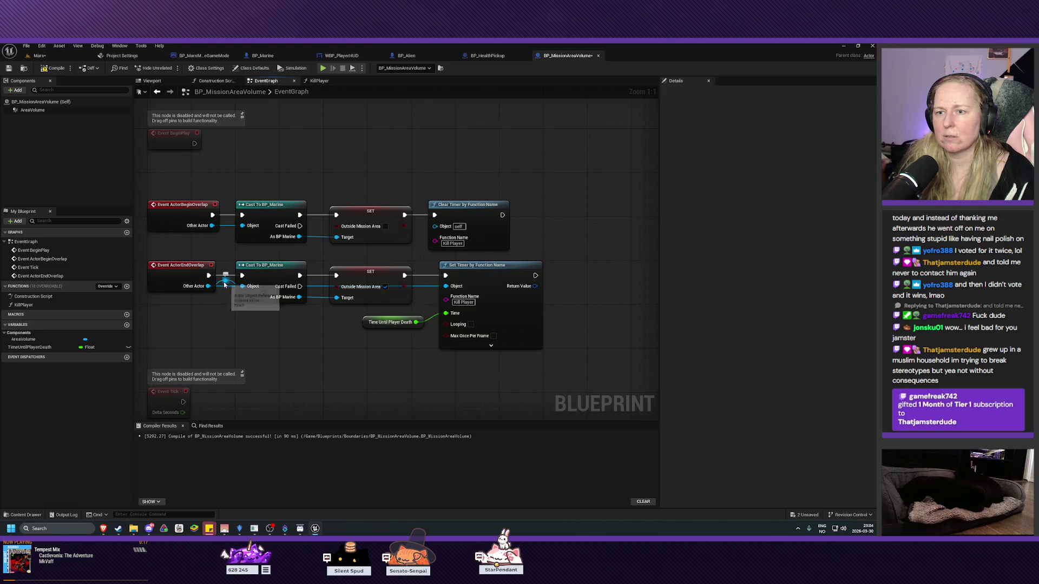
key("ctrl+z")
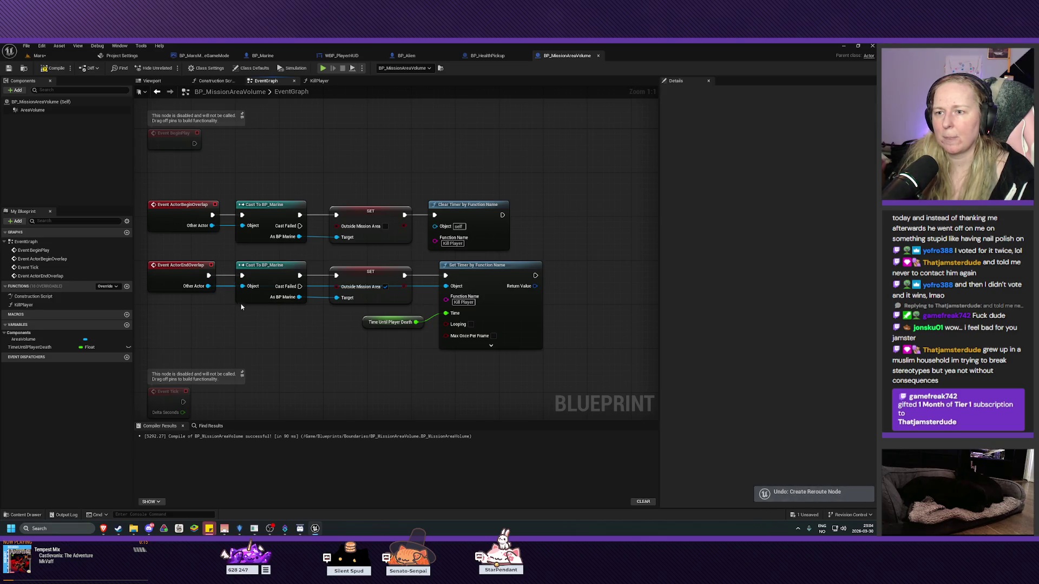
double_click(314, 285)
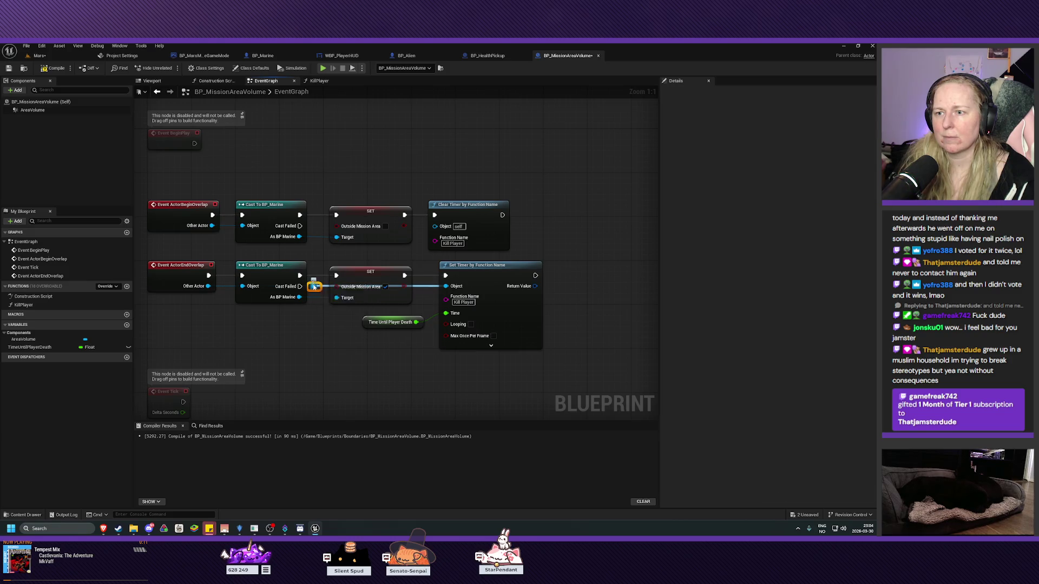
left_click_drag(315, 302, 313, 298)
key("Escape")
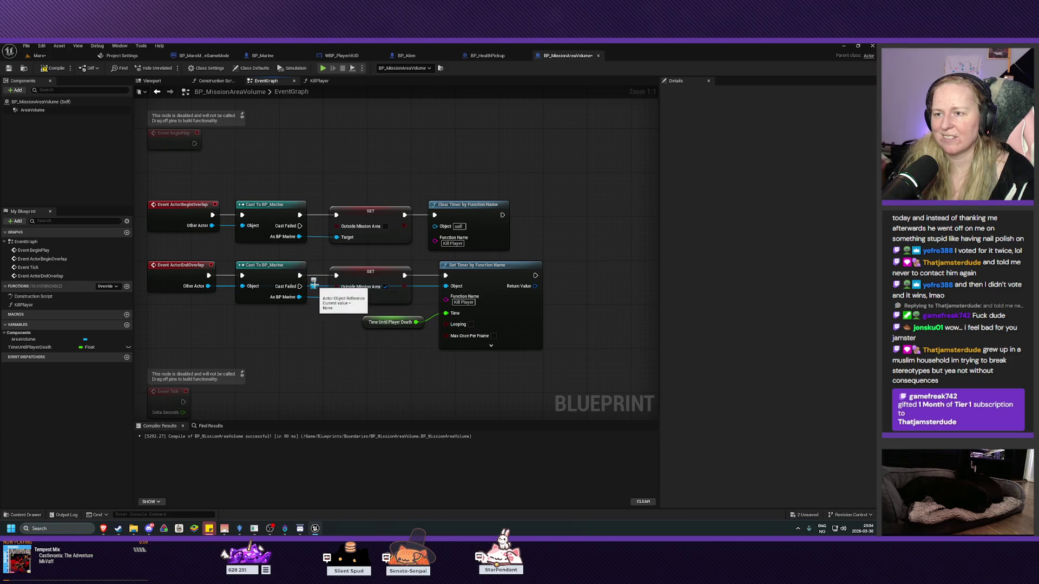
mouse_move(315, 309)
left_mouse_down()
mouse_move(317, 332)
mouse_move(241, 327)
left_mouse_up()
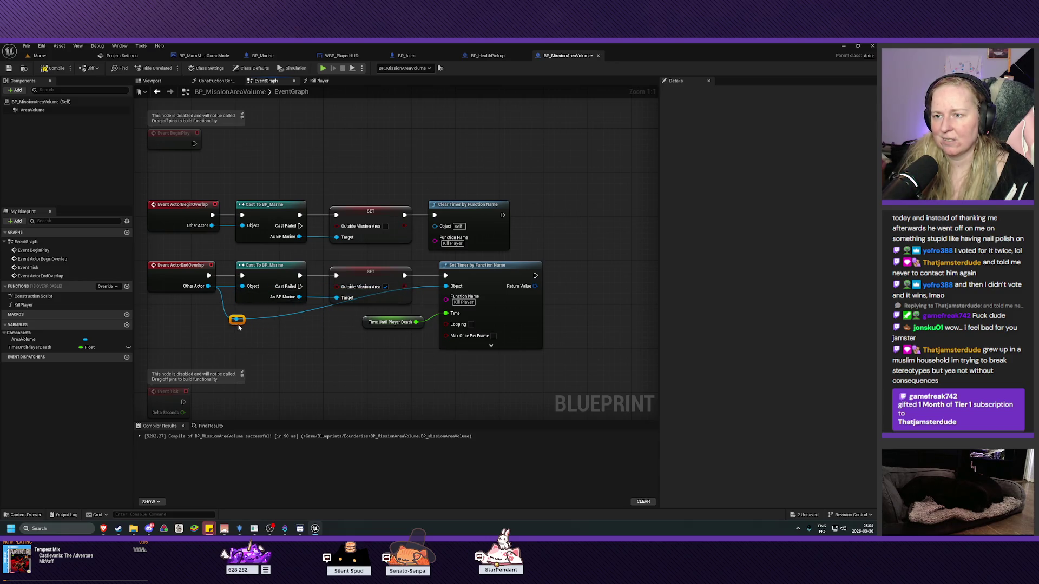
double_click(299, 313)
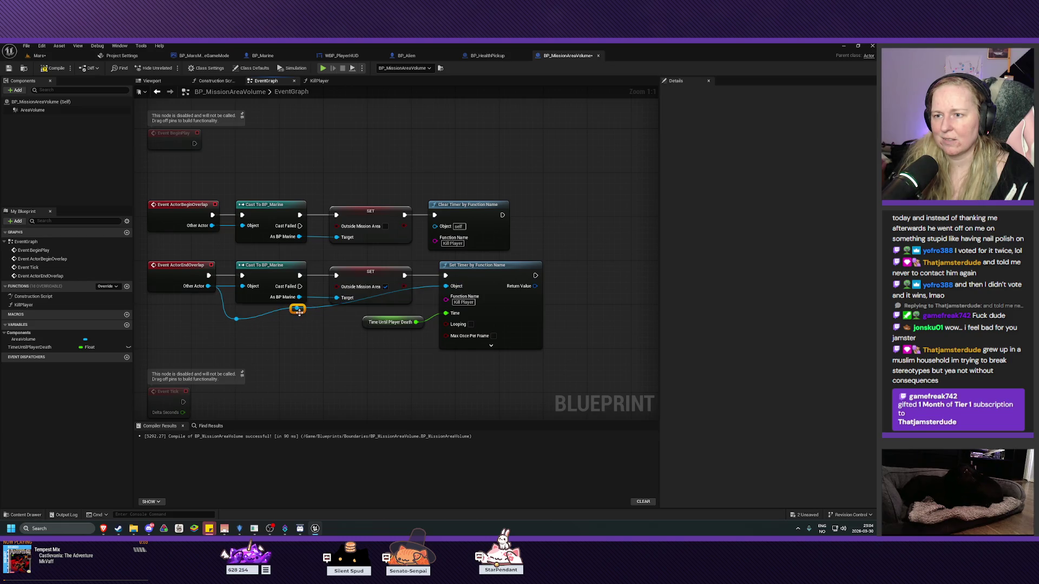
left_click_drag(297, 315, 425, 314)
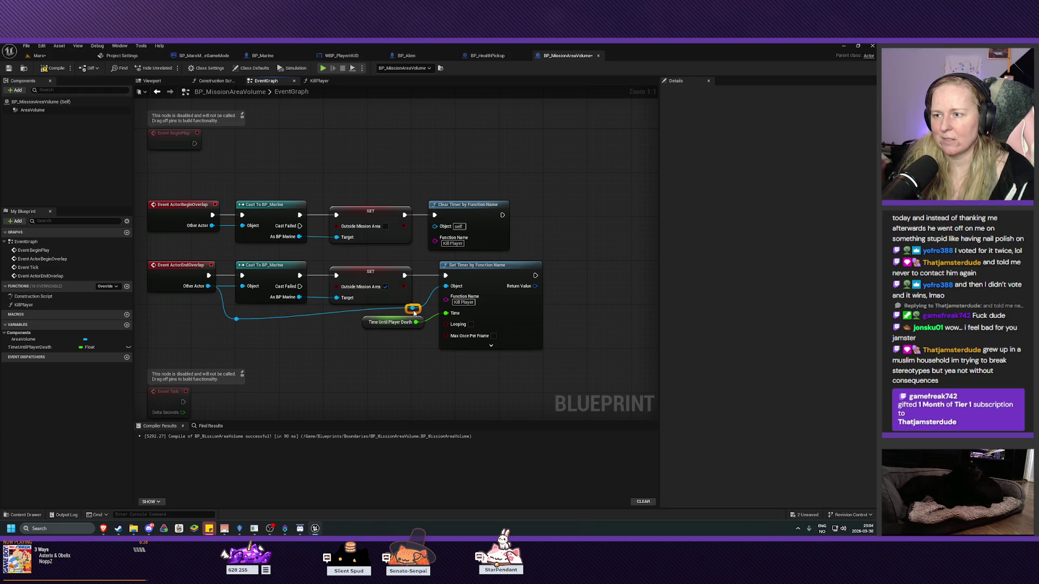
left_click_drag(236, 320, 237, 319)
left_click(229, 332)
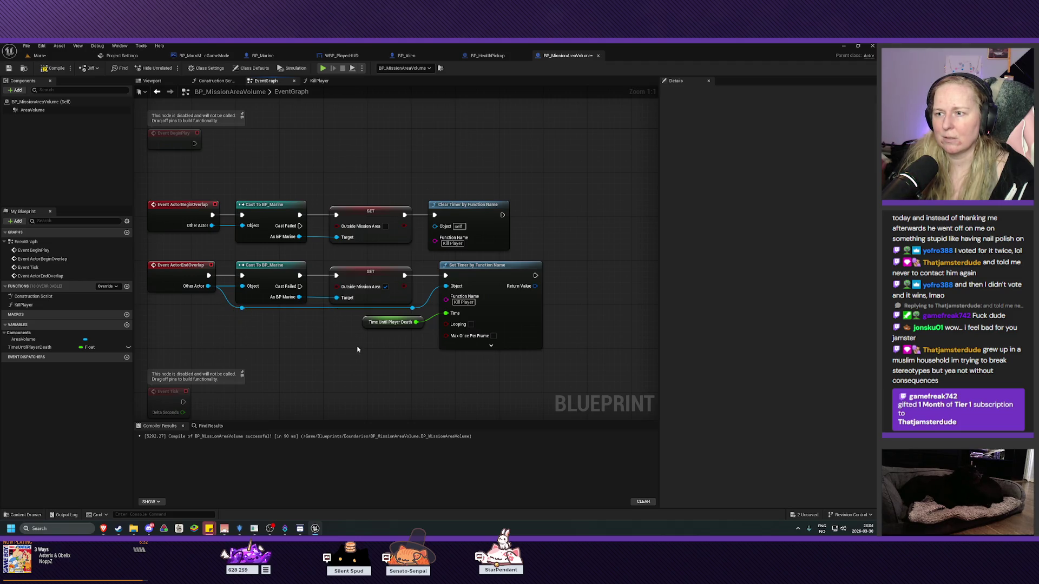
left_click(59, 70)
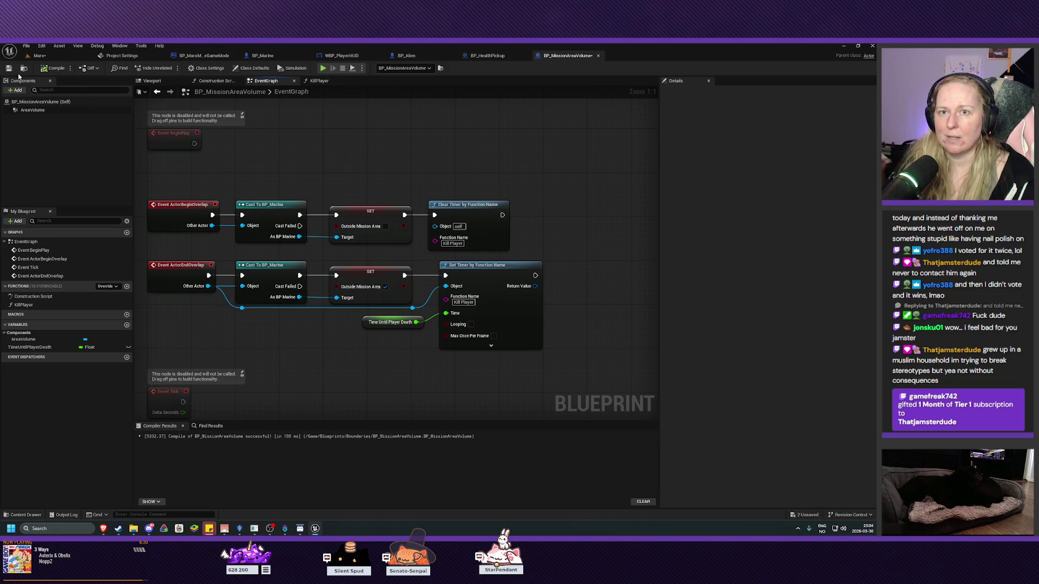
- Save the level, playtest walking south past the boundary until the return warning shows, then stop
left_click(29, 68)
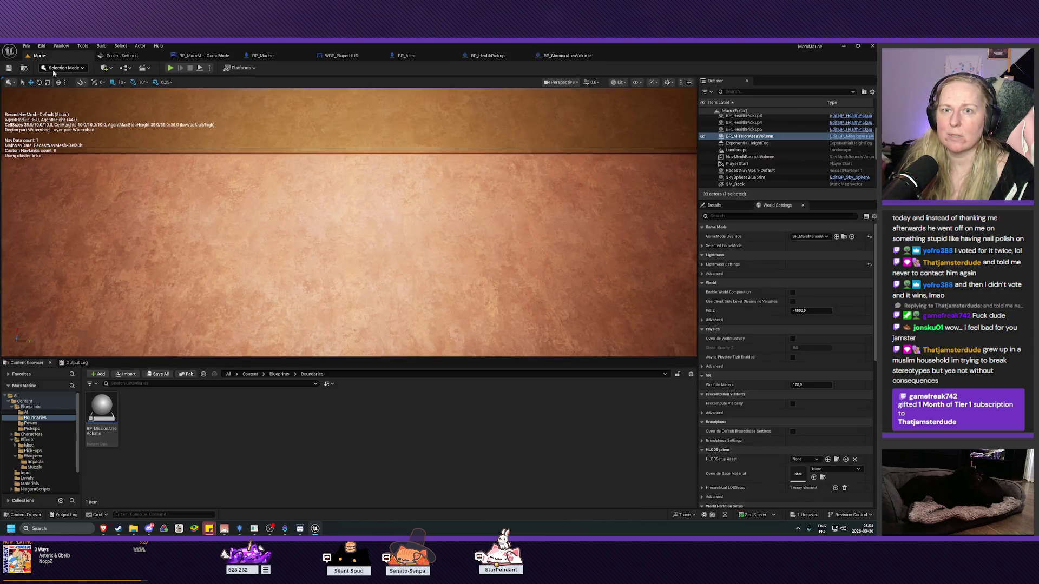
left_click(9, 67)
left_click(170, 67)
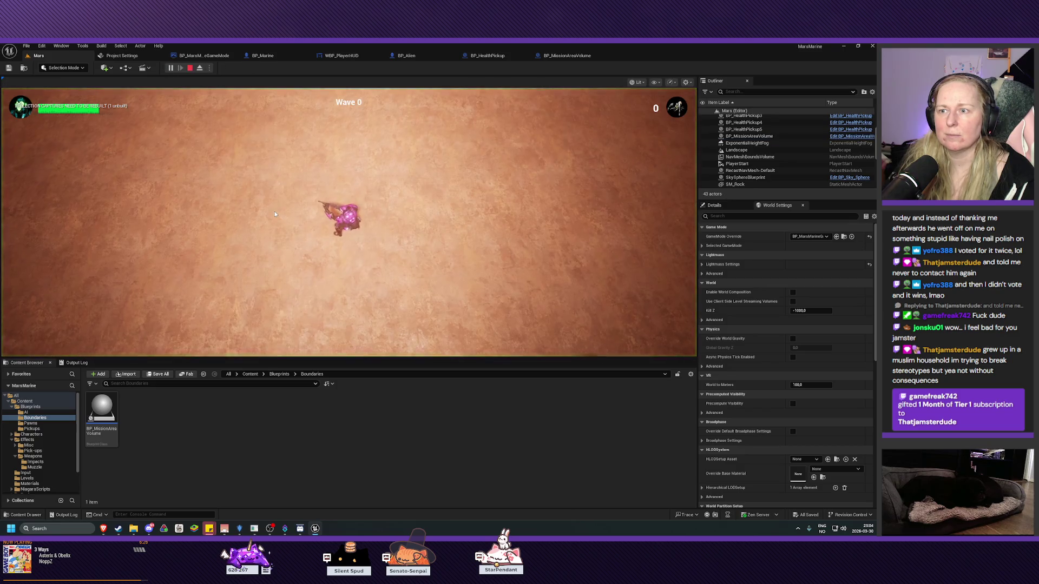
key("s")
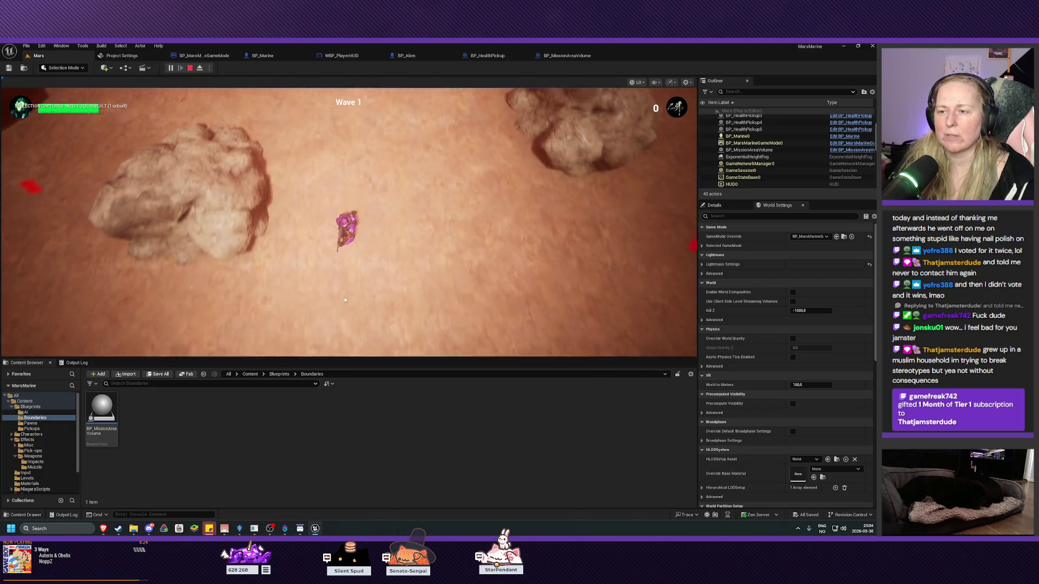
key("s")
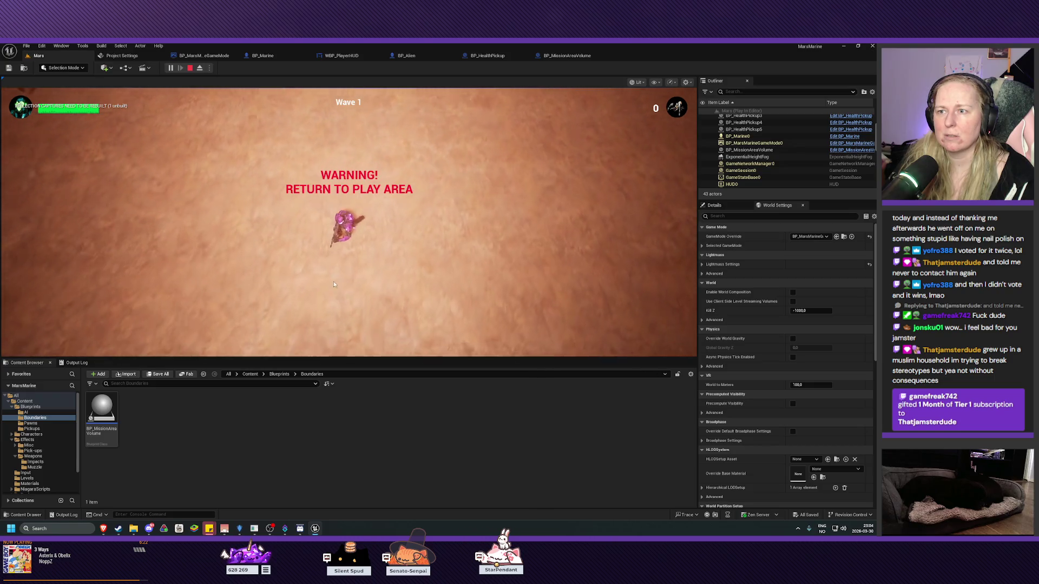
key("a")
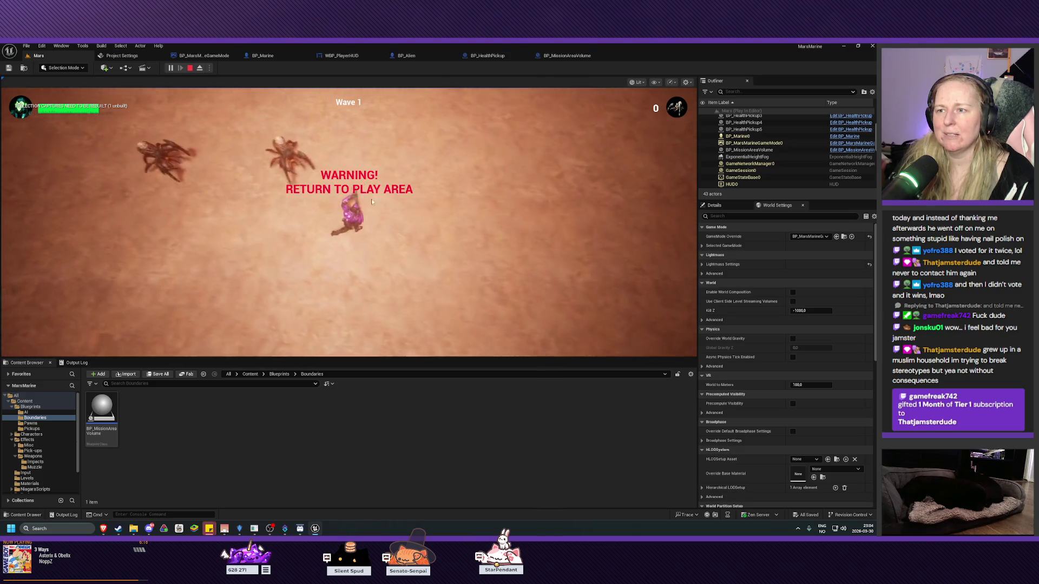
key("d")
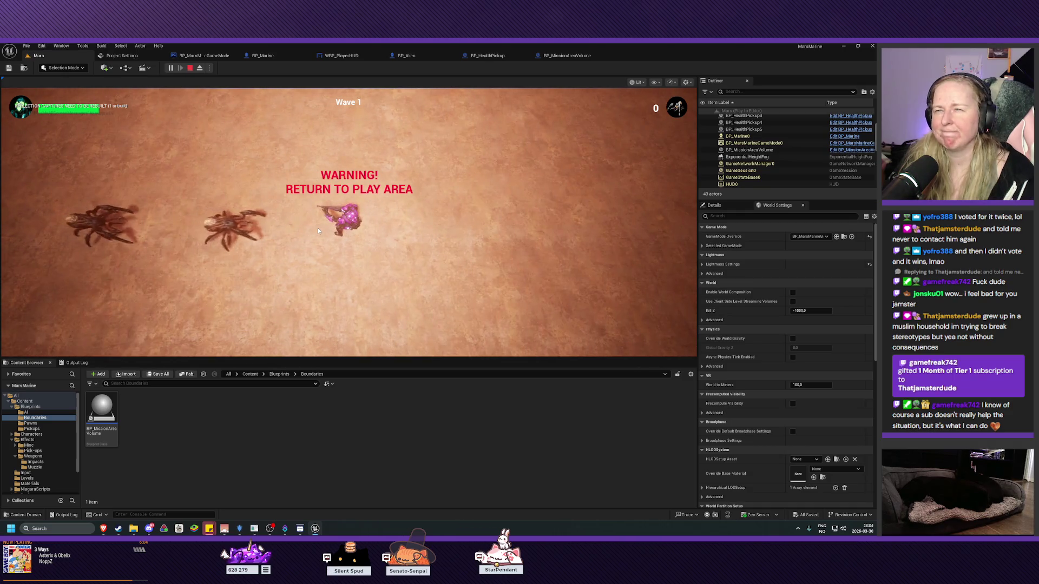
key("Escape")
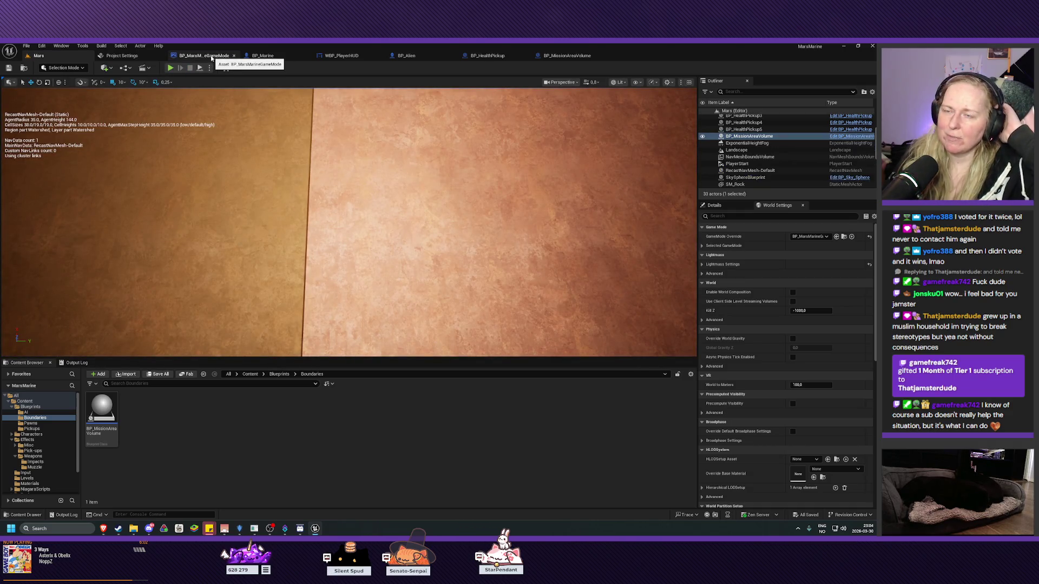
- Show BP_MissionAreaVolume's EventGraph overlap and timer nodes, and select the KillPlayer function
left_click(574, 56)
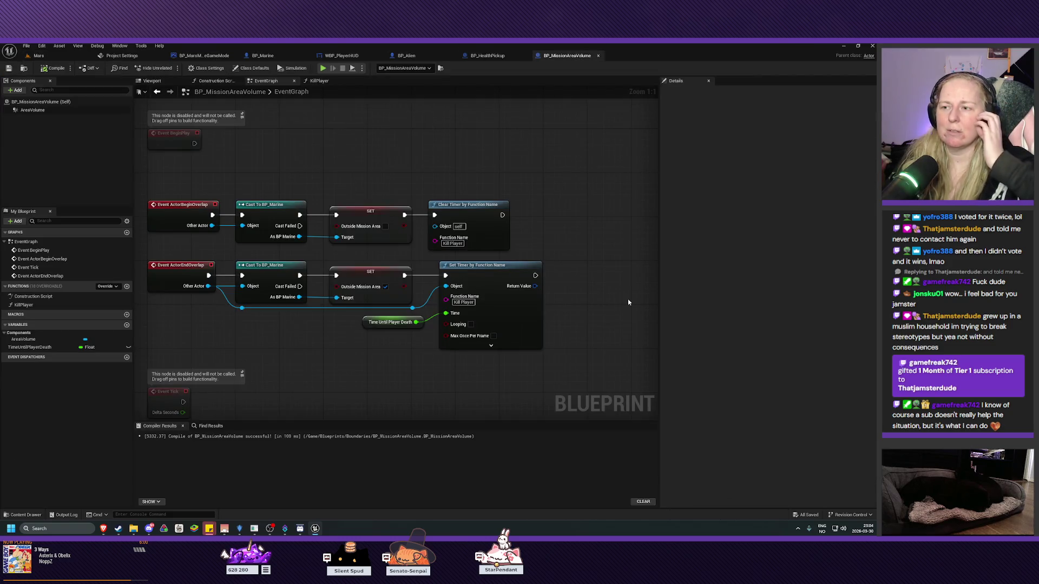
left_click_drag(594, 278, 573, 274)
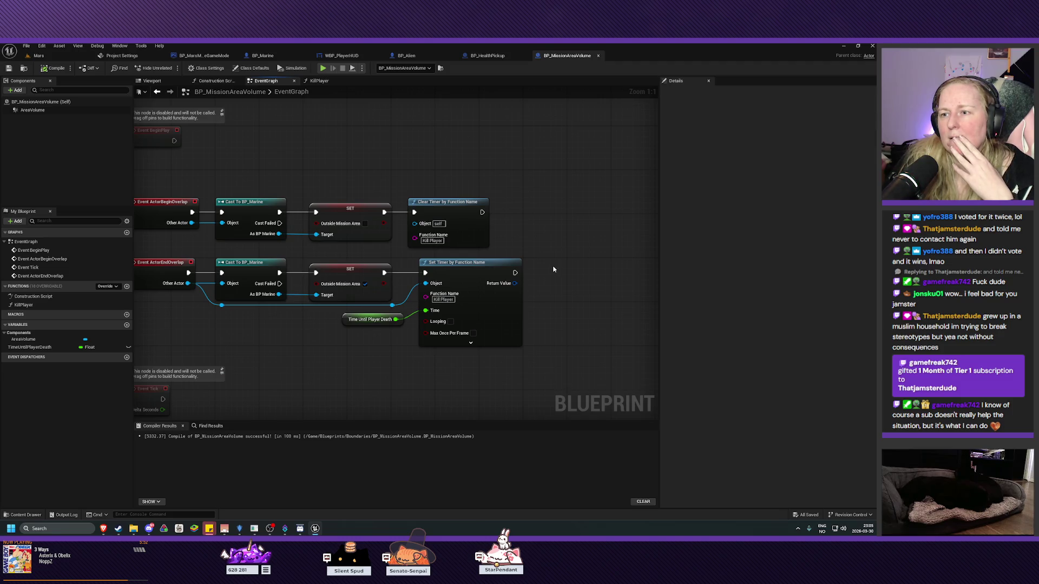
mouse_move(553, 269)
left_mouse_down()
mouse_move(521, 263)
mouse_move(599, 250)
left_mouse_up()
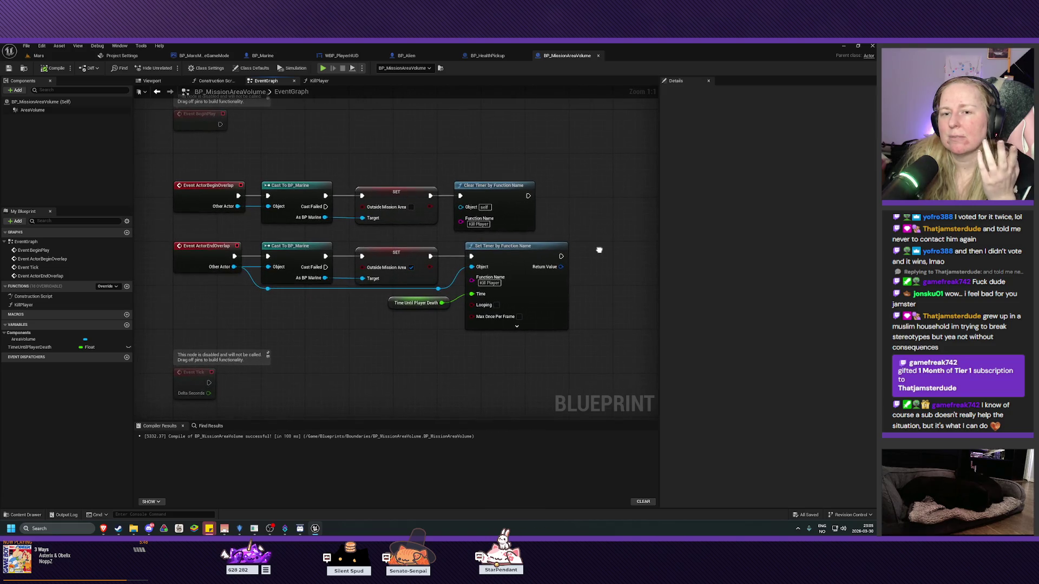
left_click(24, 306)
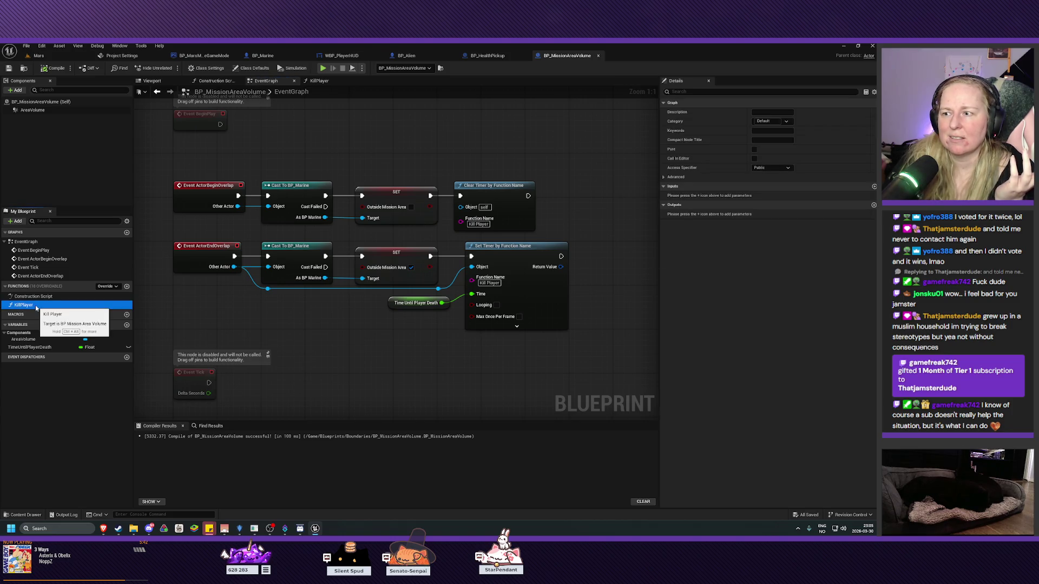
mouse_move(464, 375)
left_mouse_down()
mouse_move(417, 373)
mouse_move(546, 382)
mouse_move(505, 387)
left_mouse_up()
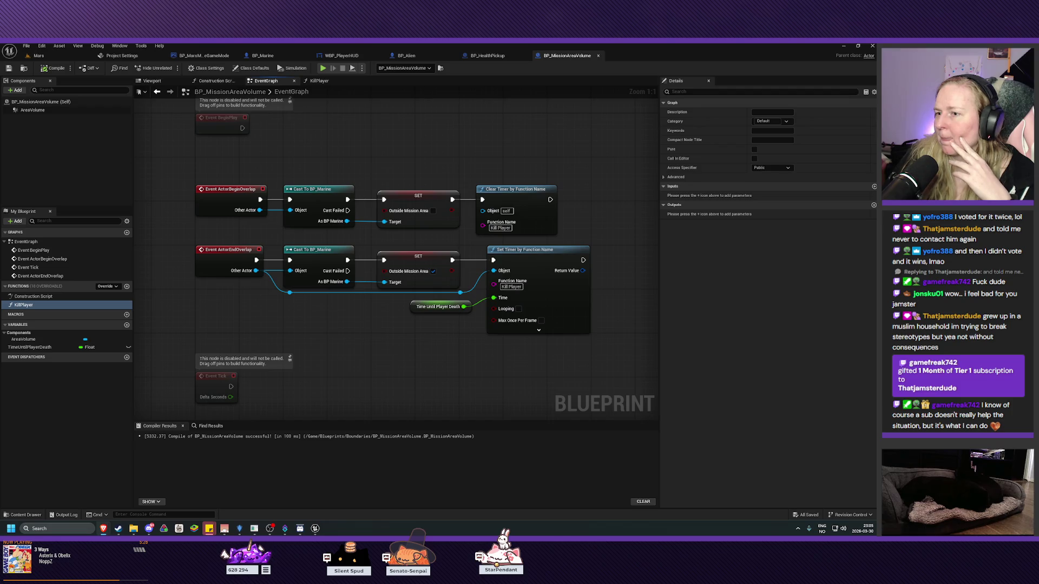
- Check KillPlayer, correct the timer nodes' Function Name to KillPlayer, then compile and save the blueprint
double_click(25, 307)
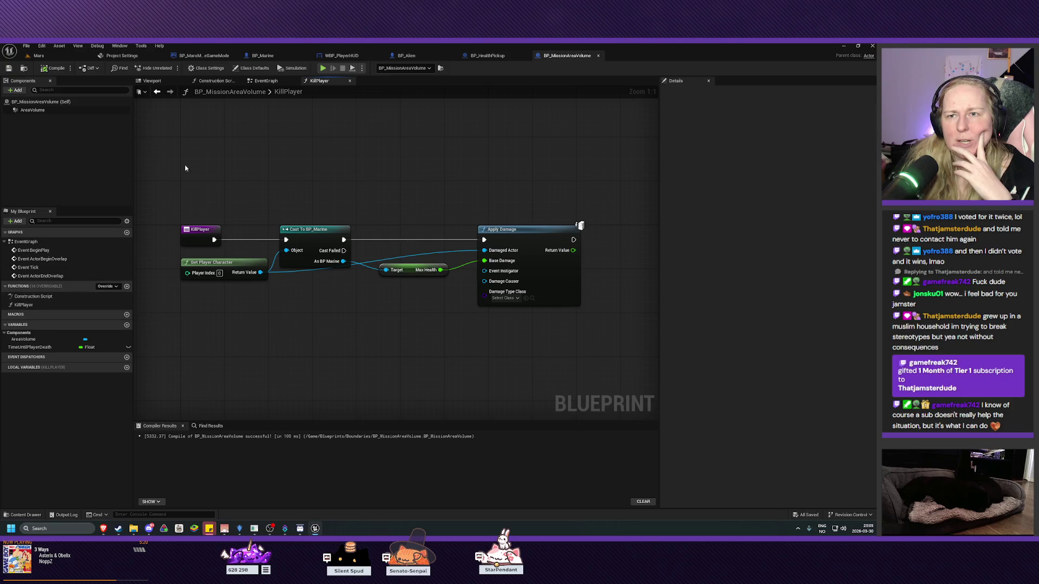
left_click(266, 81)
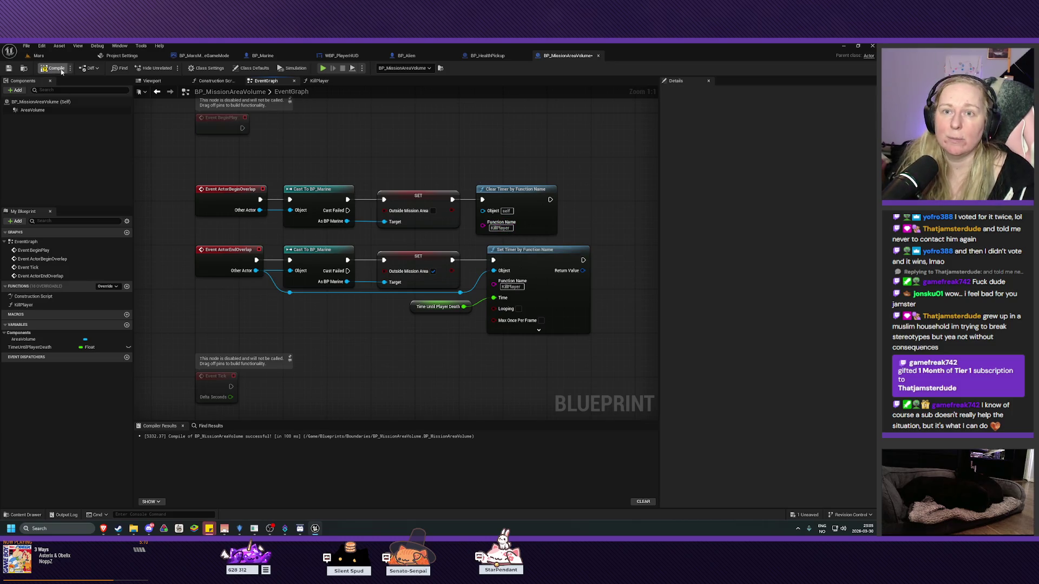
left_click(12, 69)
left_click(63, 56)
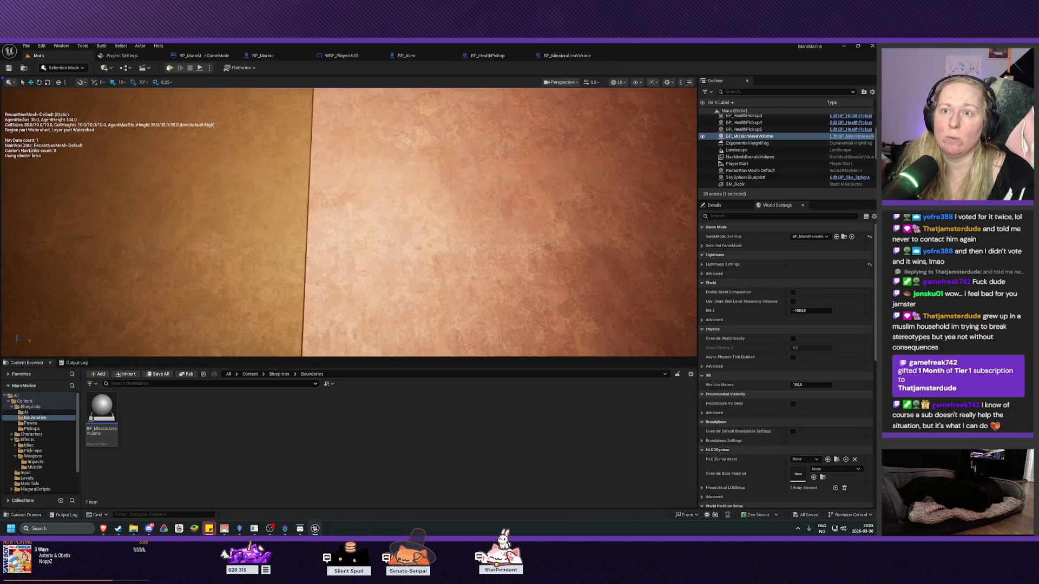
left_click(170, 67)
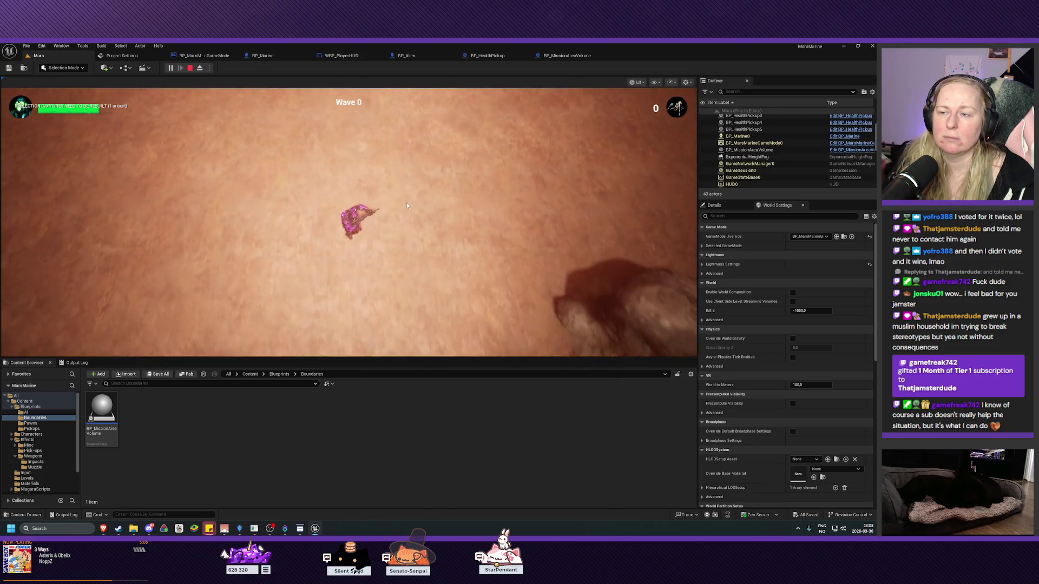
key("s")
key("s")
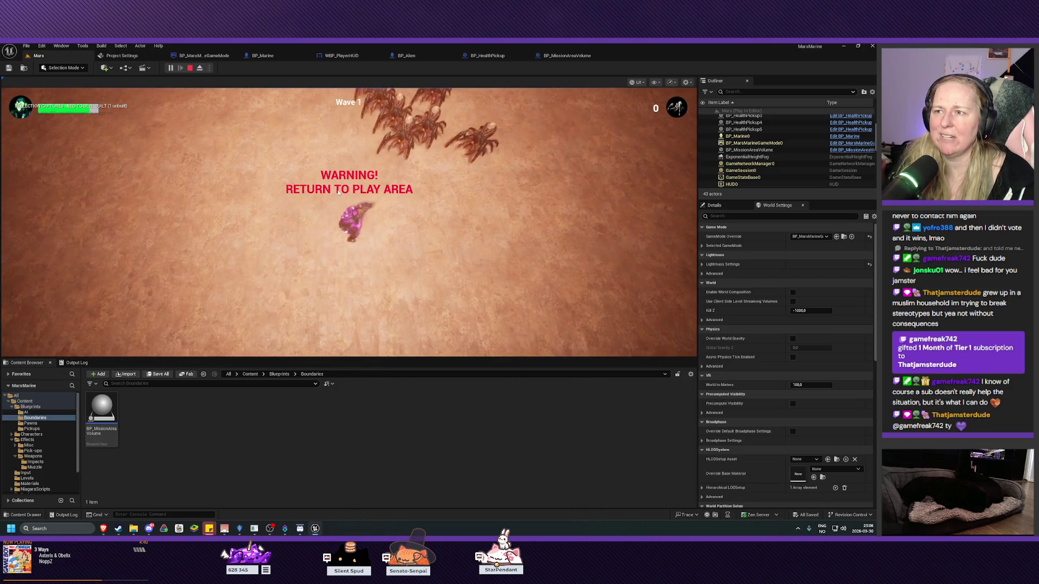
key("Escape")
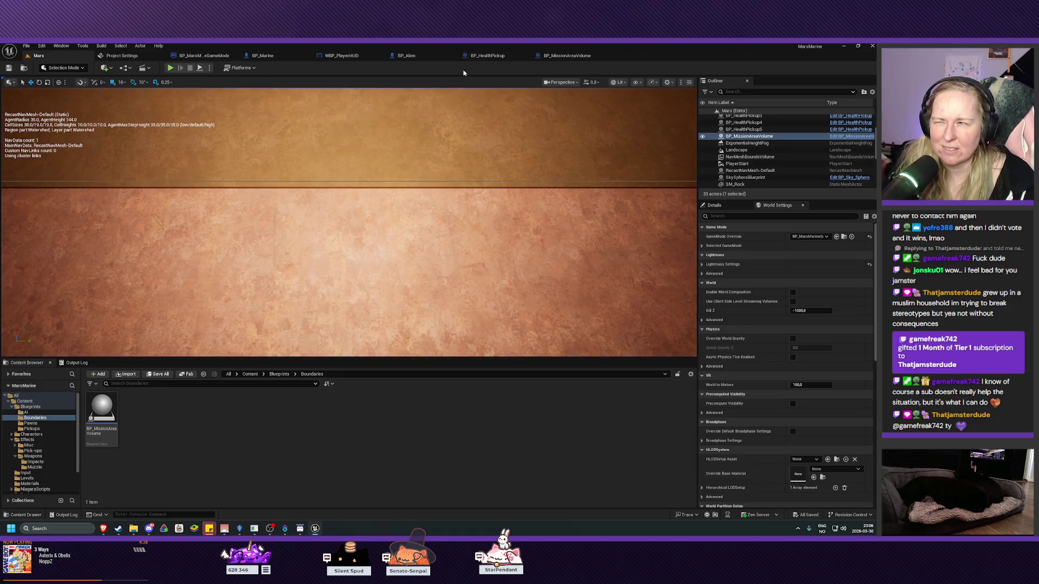
- Review the Apply Damage node in BP_MissionAreaVolume's KillPlayer function, then return to the EventGraph
left_click(567, 55)
left_click_drag(378, 326, 349, 334)
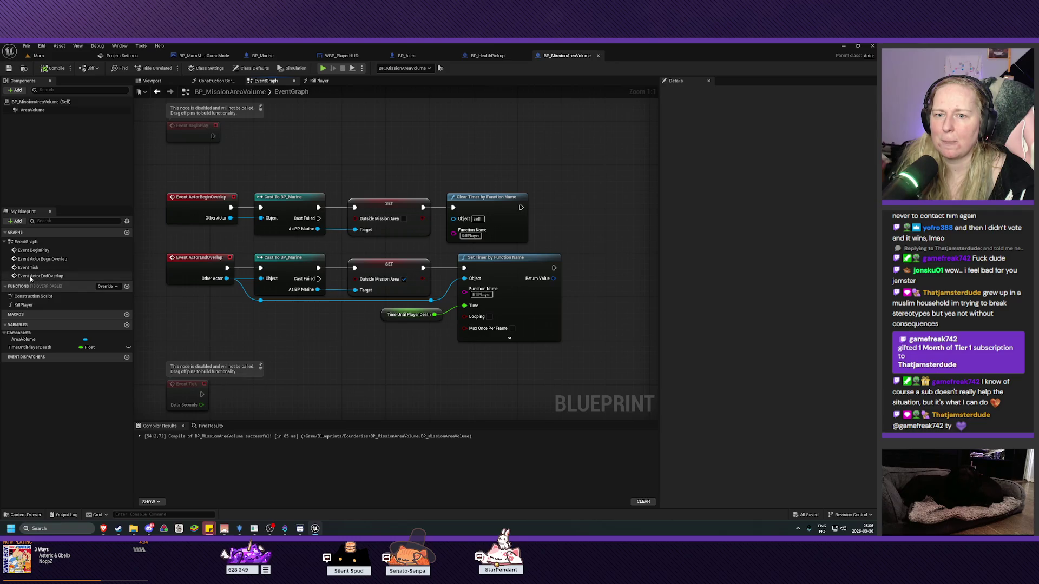
double_click(23, 304)
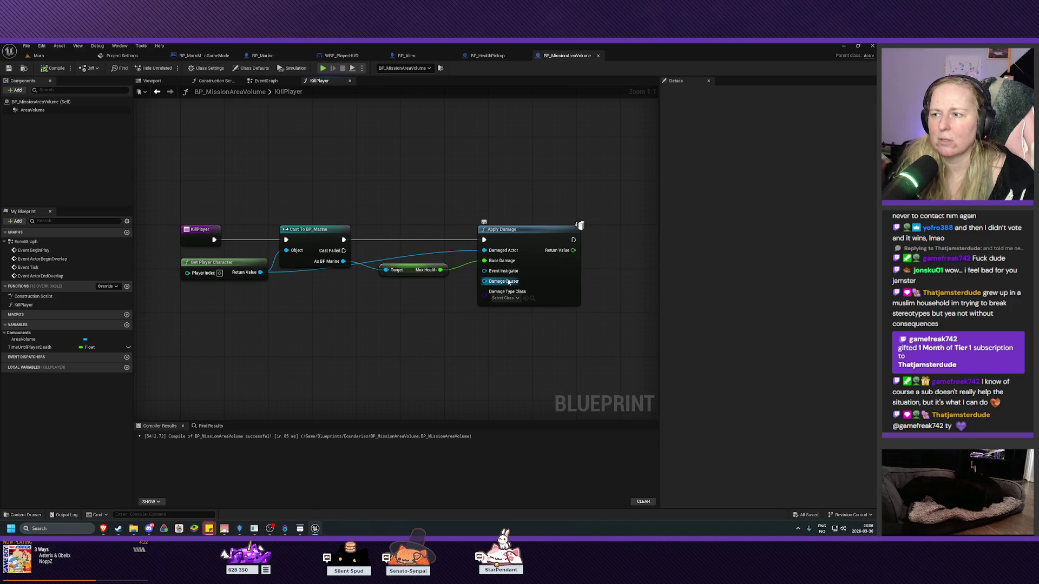
left_click_drag(432, 331, 389, 330)
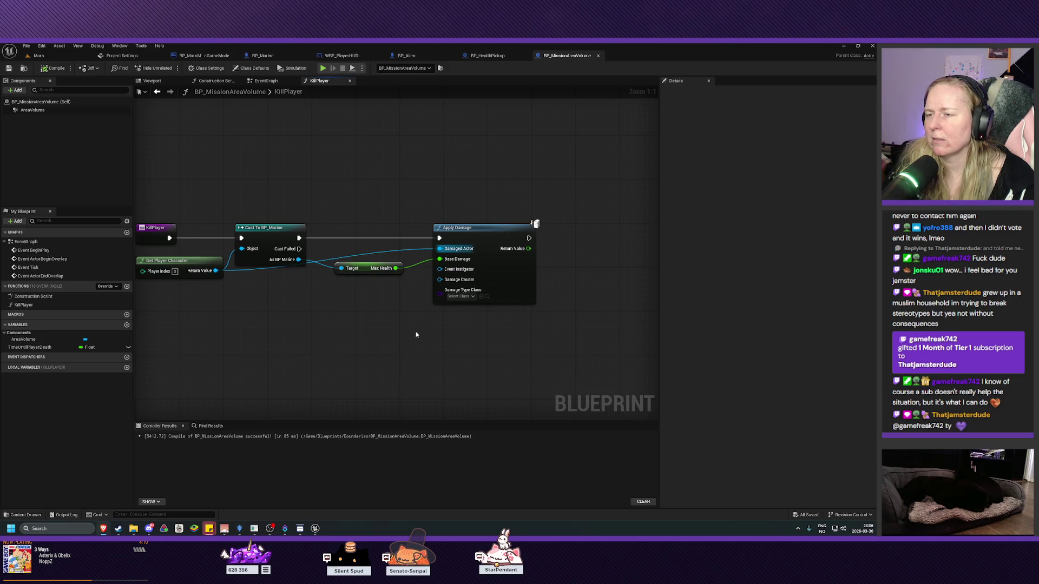
left_click(466, 250)
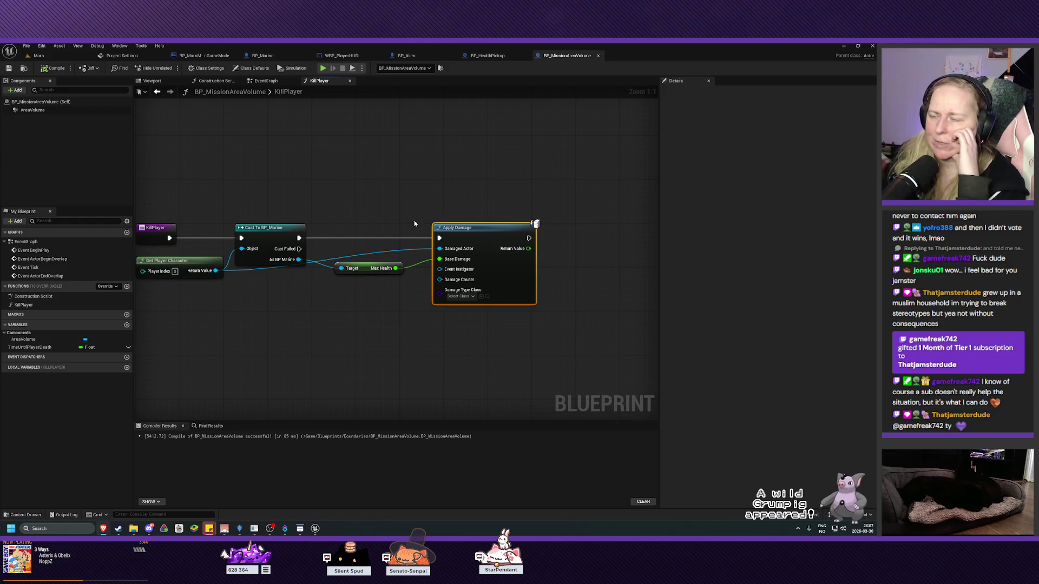
left_click(264, 81)
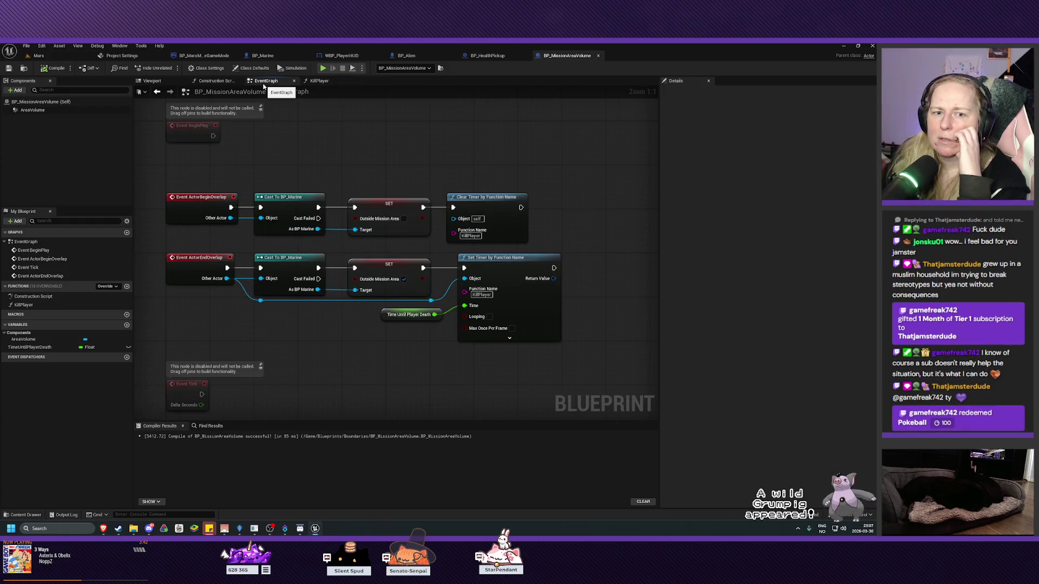
mouse_move(329, 340)
left_mouse_down()
mouse_move(333, 353)
mouse_move(317, 354)
left_mouse_up()
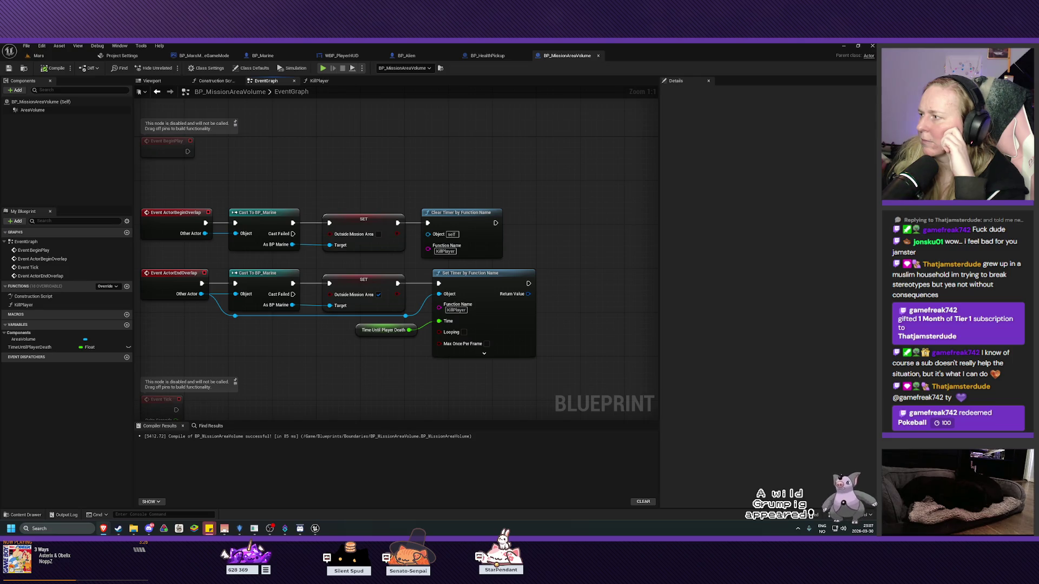
left_click(29, 306)
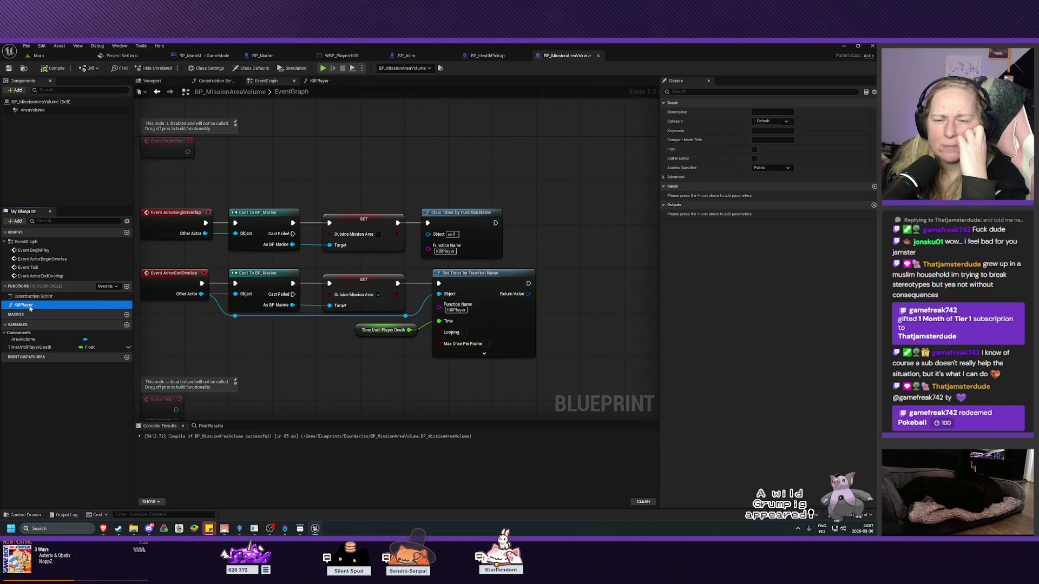
left_click(30, 306)
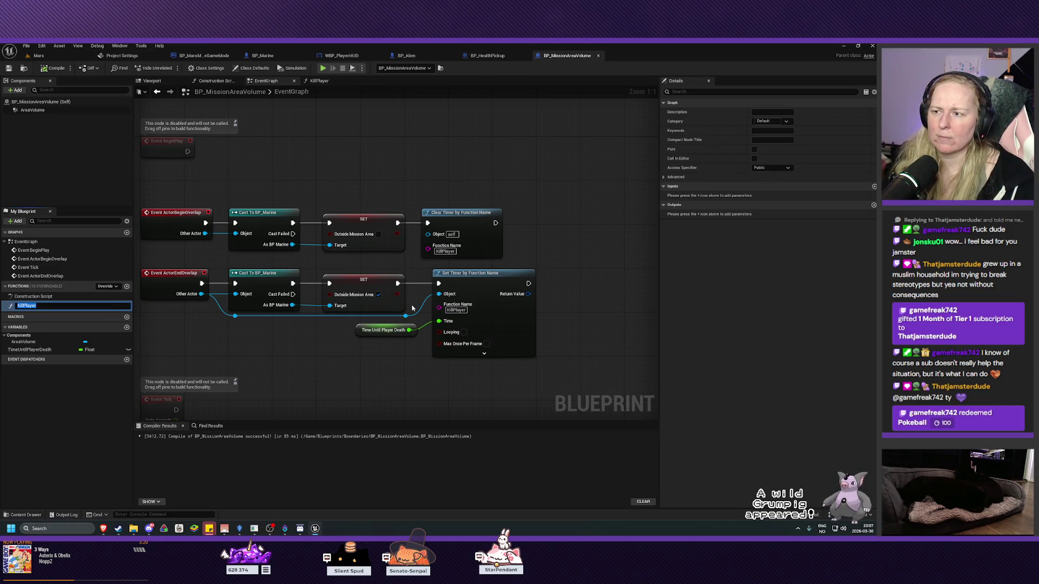
key("Return")
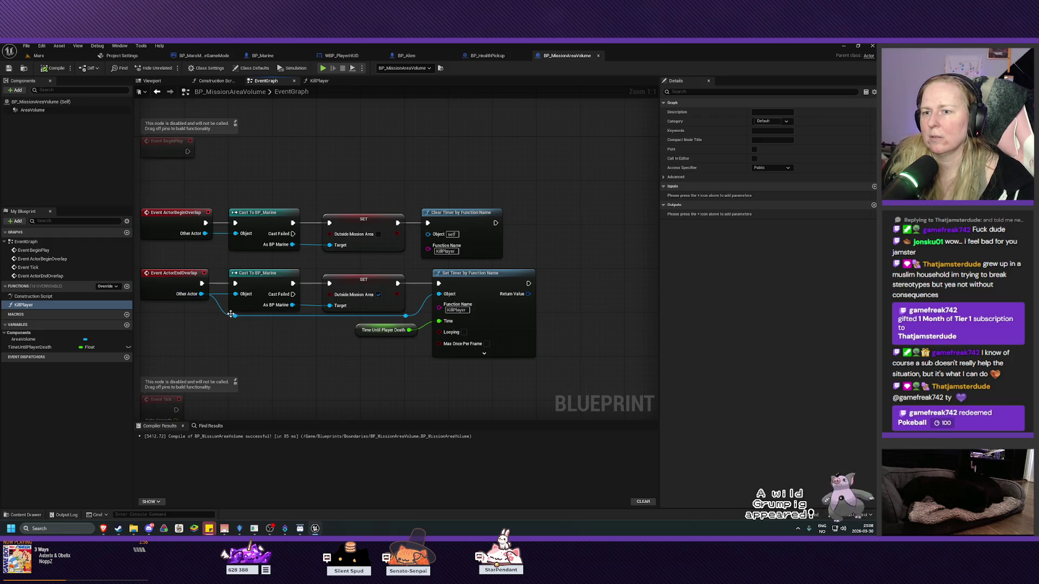
- Disconnect the Other Actor and timer Object wires and delete the unused reroute node
left_click(259, 318, "alt")
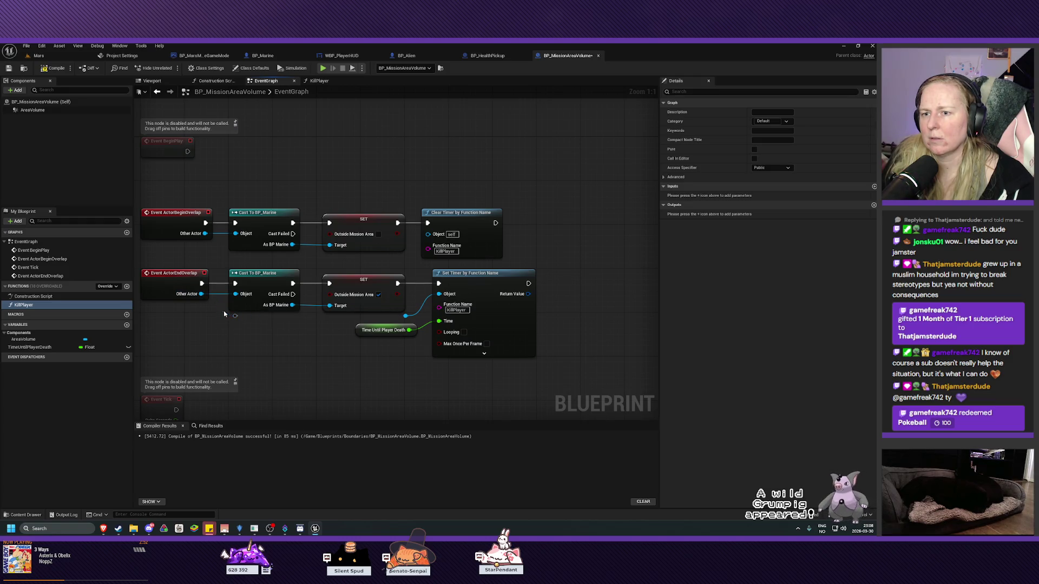
left_click(415, 314, "alt")
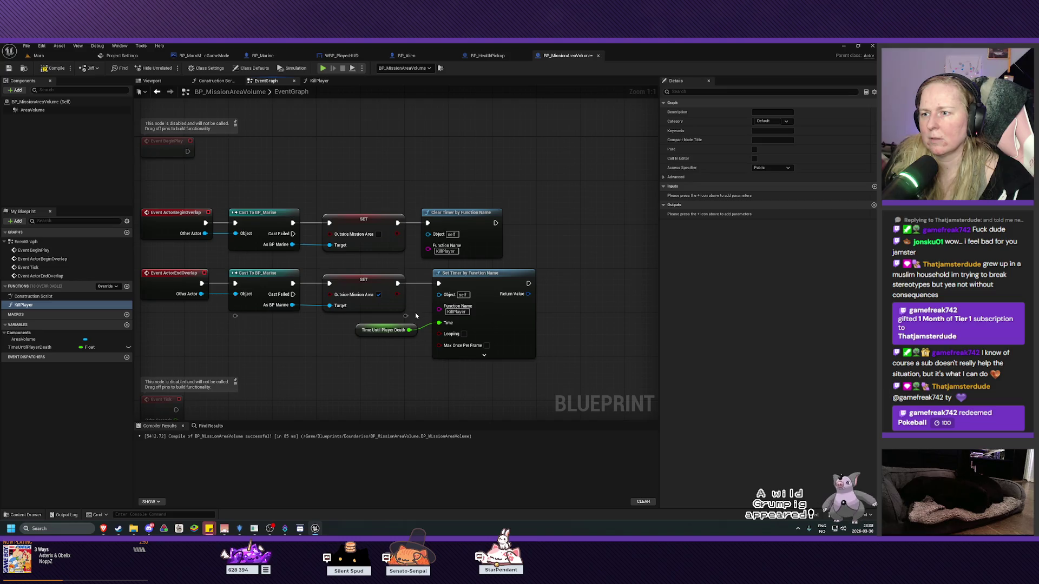
left_click_drag(413, 313, 271, 339)
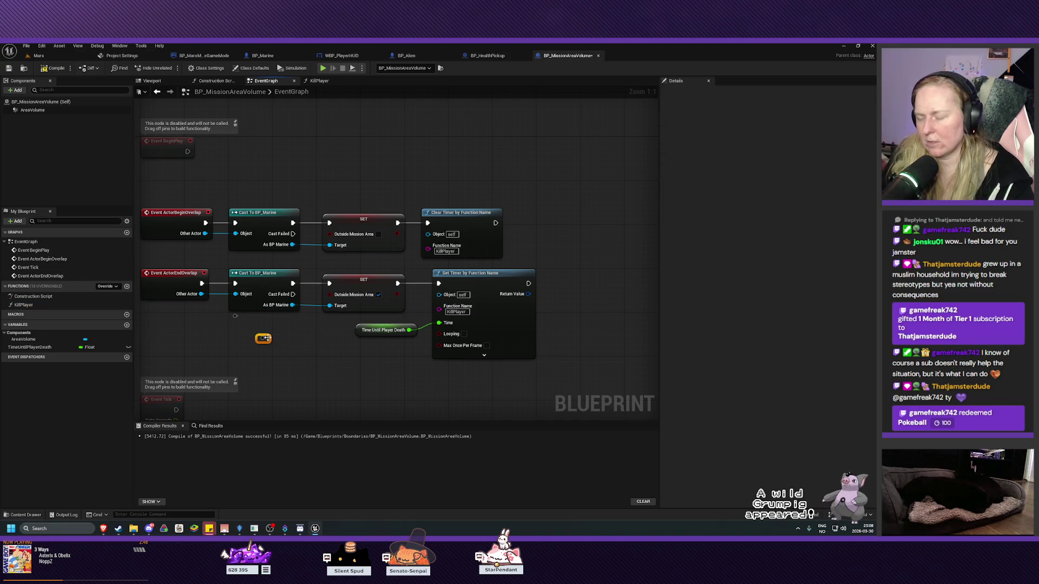
key("Delete")
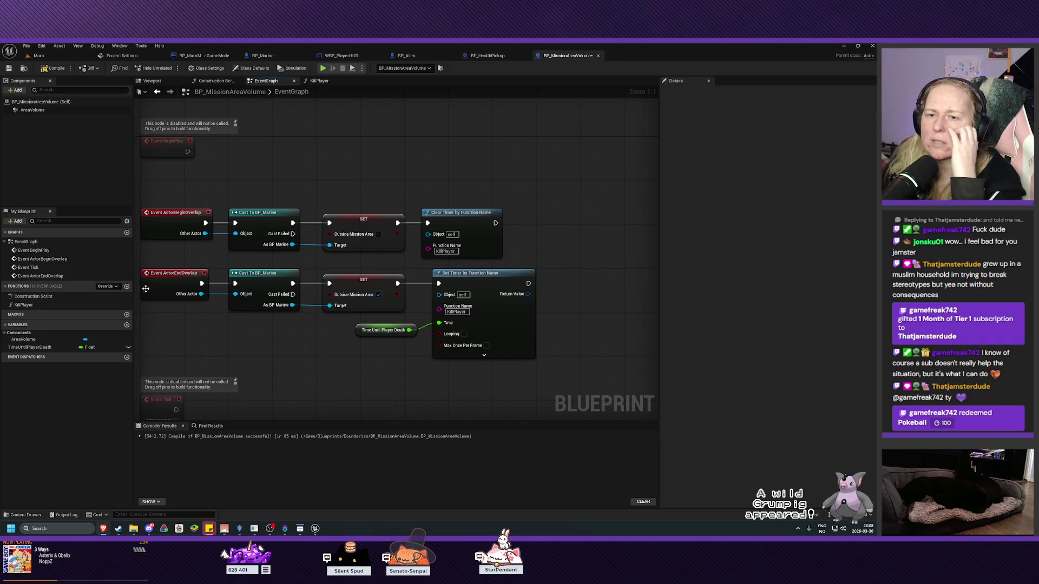
- Check the KillPlayer function, then compile and save BP_MissionAreaVolume and return to Mars
left_click(23, 305)
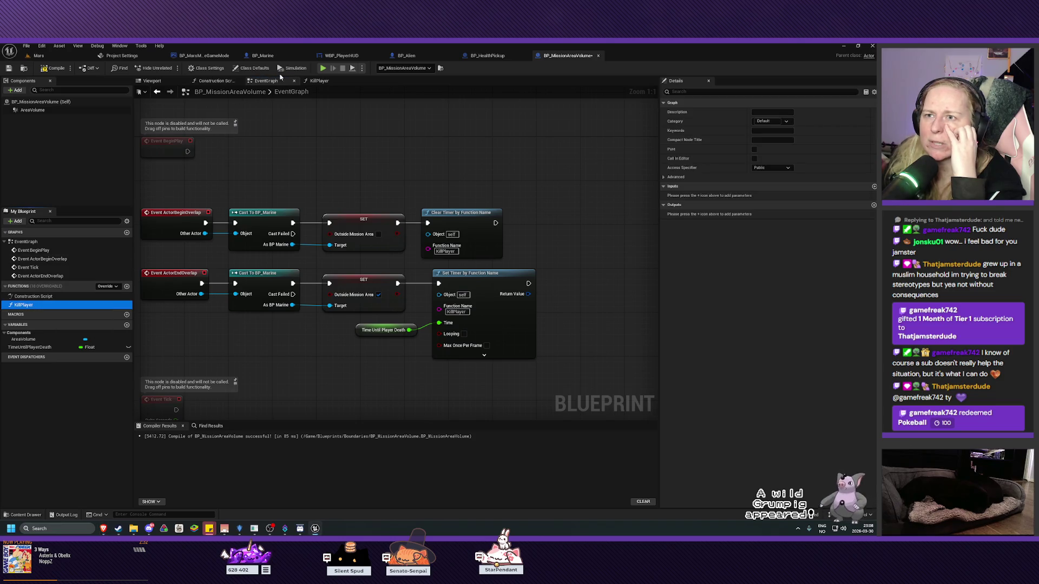
left_click(325, 80)
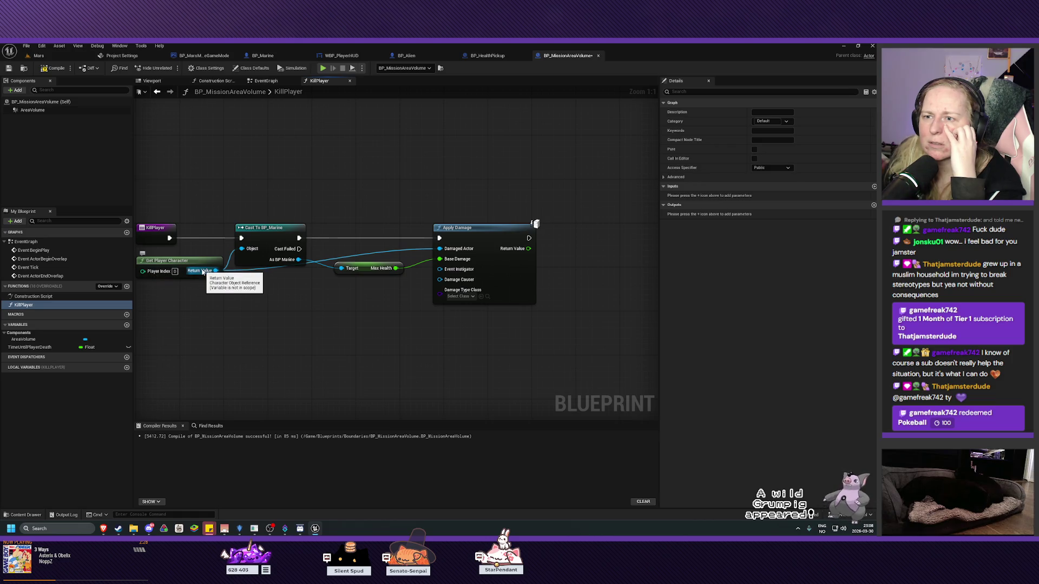
left_click(266, 81)
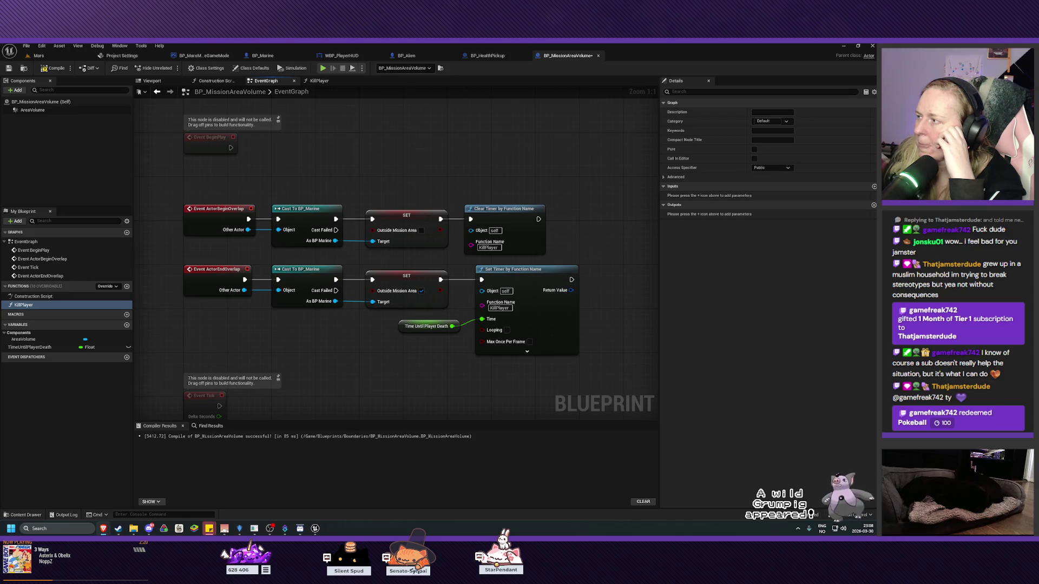
left_click(52, 68)
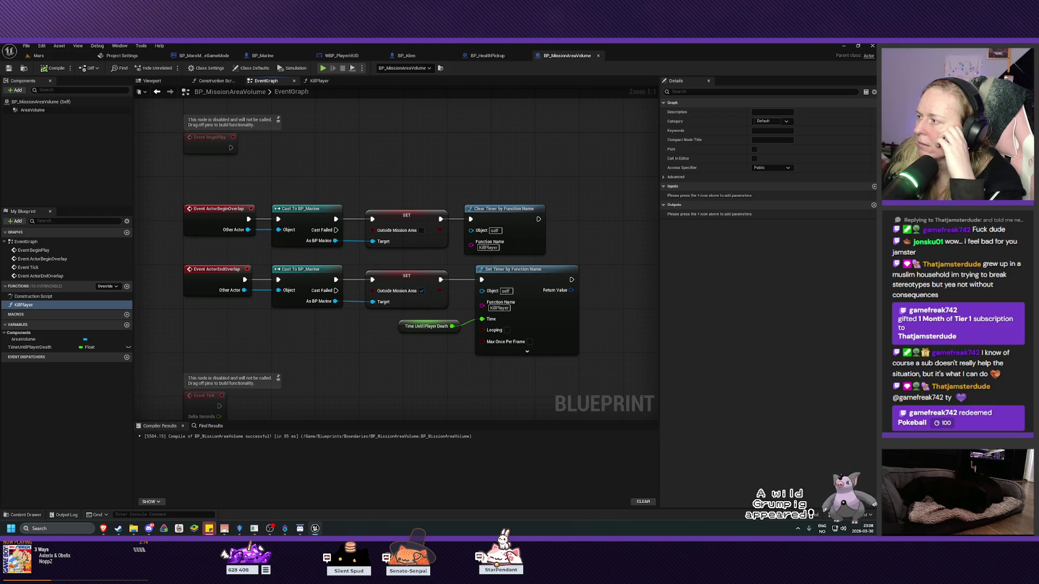
left_click(41, 56)
- Play the Mars level and walk out of bounds until RETURN TO PLAY AREA appears, then stop
left_click(170, 68)
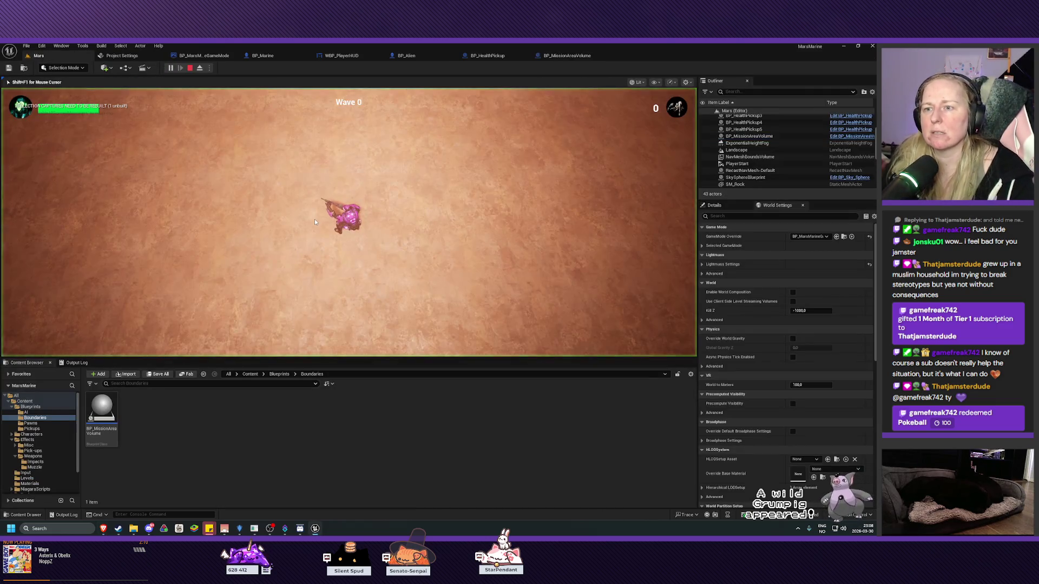
key("s")
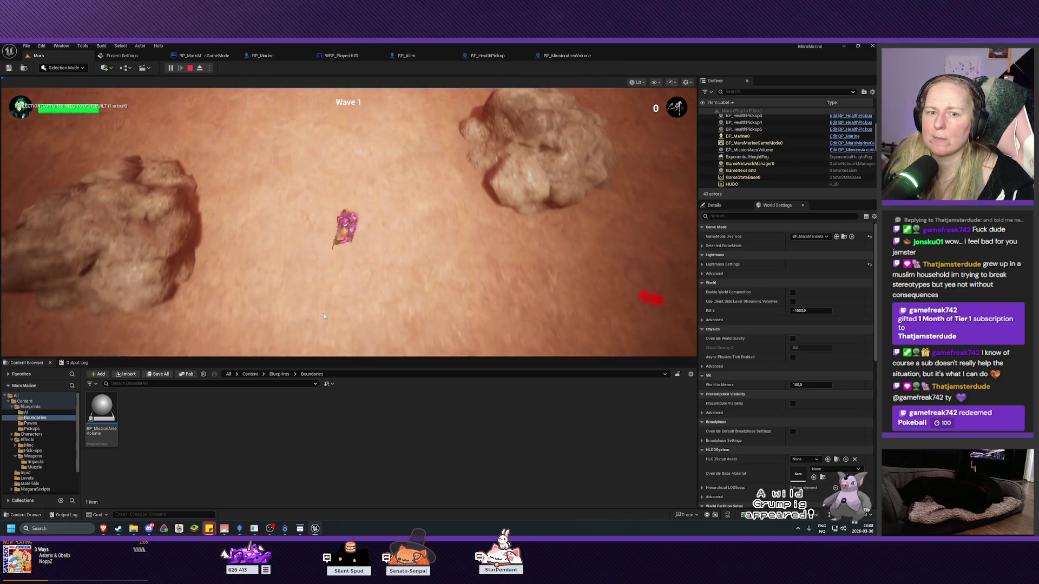
key("s")
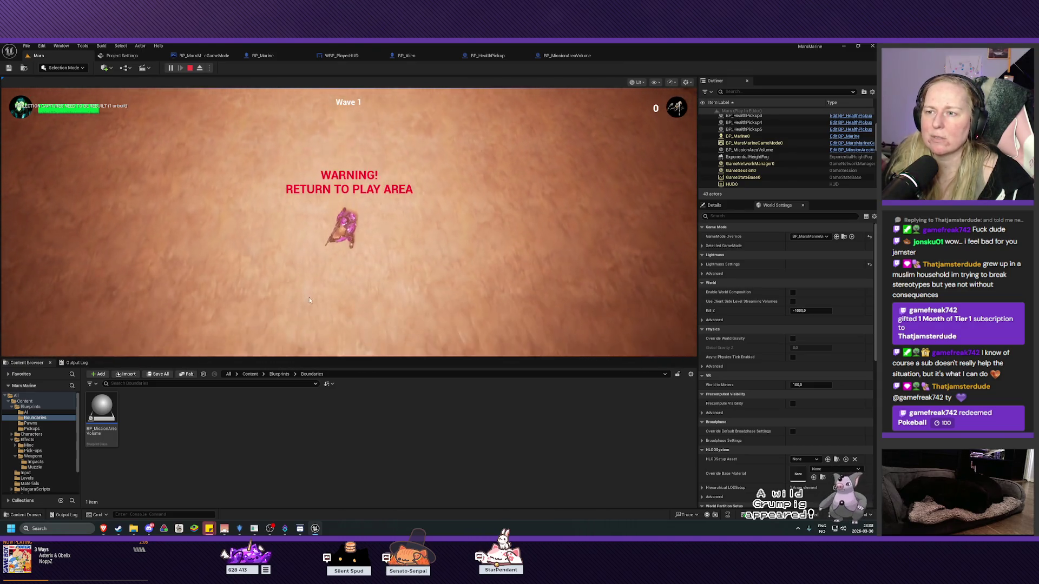
key("d")
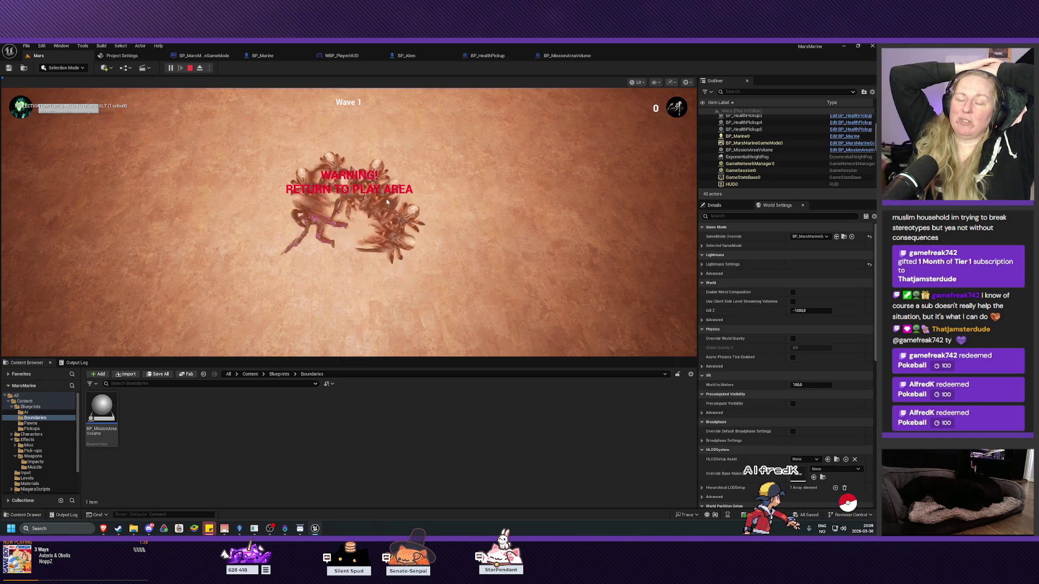
key("Escape")
scroll(349, 222, "down", 3)
mouse_move(349, 222)
left_mouse_down()
mouse_move(325, 232)
mouse_move(360, 212)
mouse_move(362, 229)
left_mouse_up()
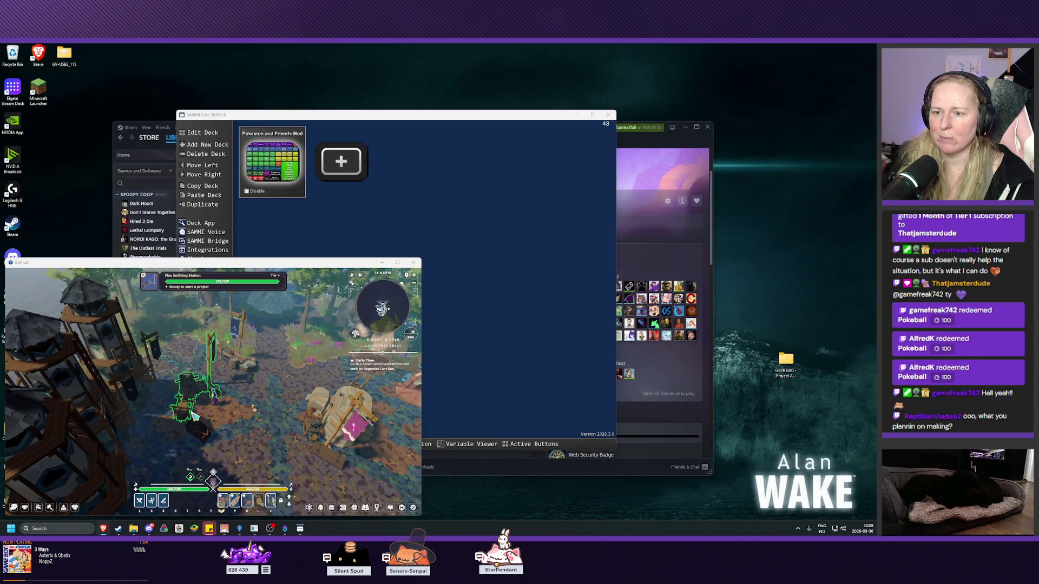
- Look at the Fine Smithing Station's first crafting project, then move the Project Boreal Miro window onto the main screen
left_click(195, 401)
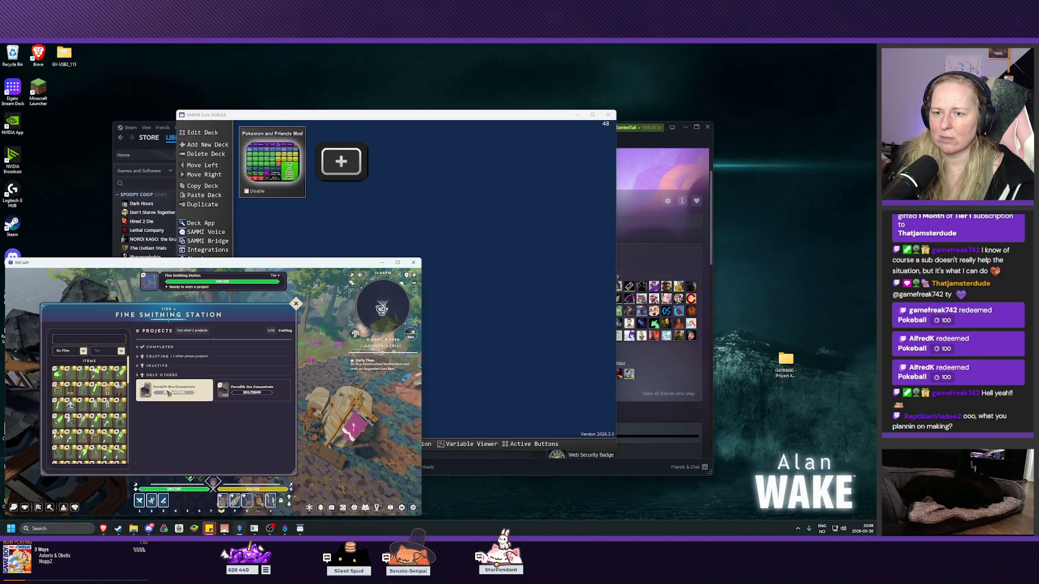
left_click(170, 391)
key("Escape")
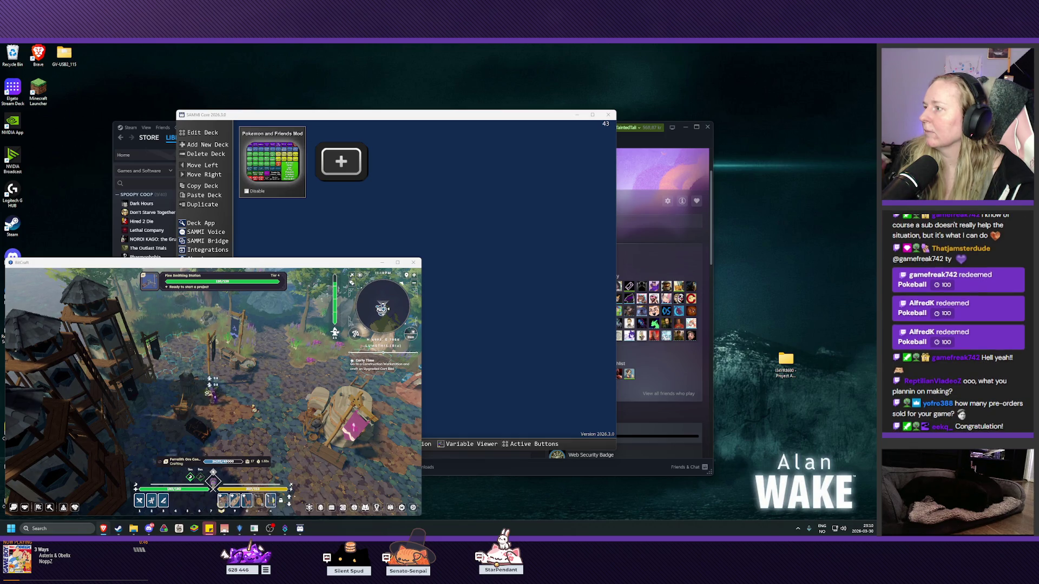
mouse_move(876, 184)
left_mouse_down()
mouse_move(552, 184)
mouse_move(167, 134)
mouse_move(78, 139)
mouse_move(113, 140)
left_mouse_up()
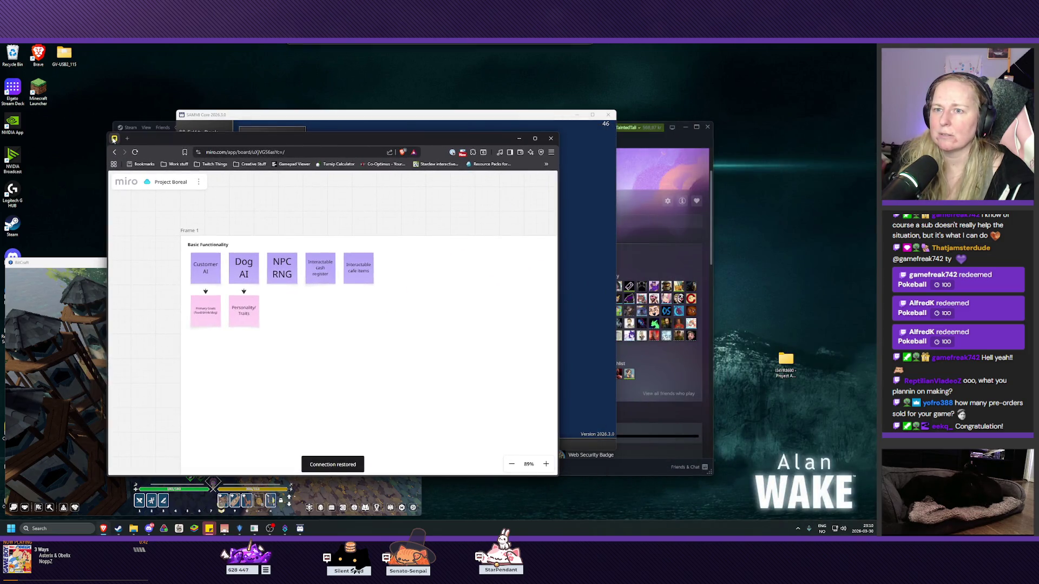
- Maximise the Miro window and pan around the Project Boreal board's frames
double_click(179, 141)
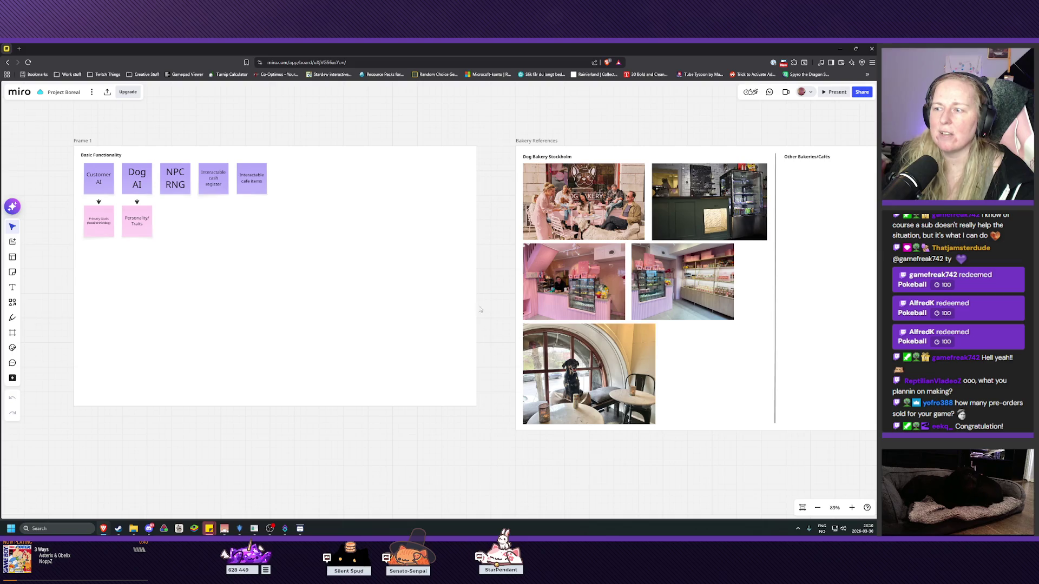
mouse_move(472, 254)
left_mouse_down()
mouse_move(482, 285)
mouse_move(534, 310)
mouse_move(447, 295)
left_mouse_up()
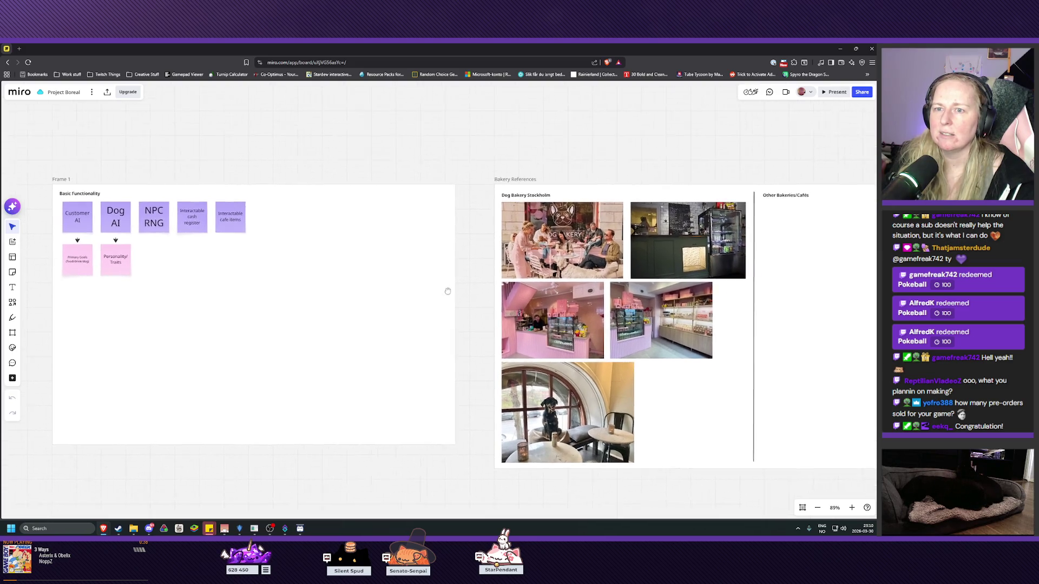
scroll(272, 284, "up", 5)
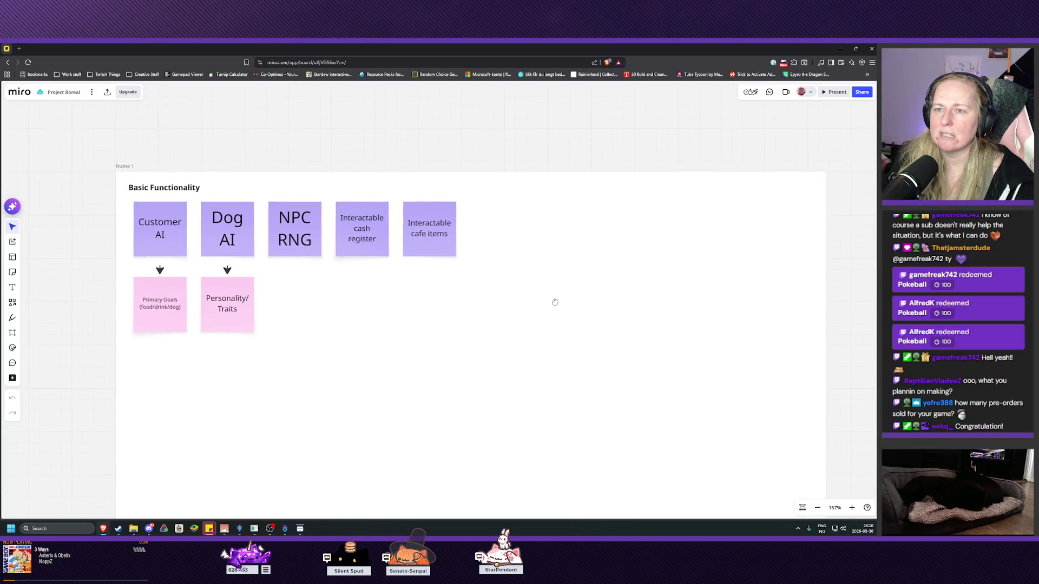
scroll(554, 299, "right", 10)
scroll(674, 372, "down", 3)
scroll(674, 372, "right", 2)
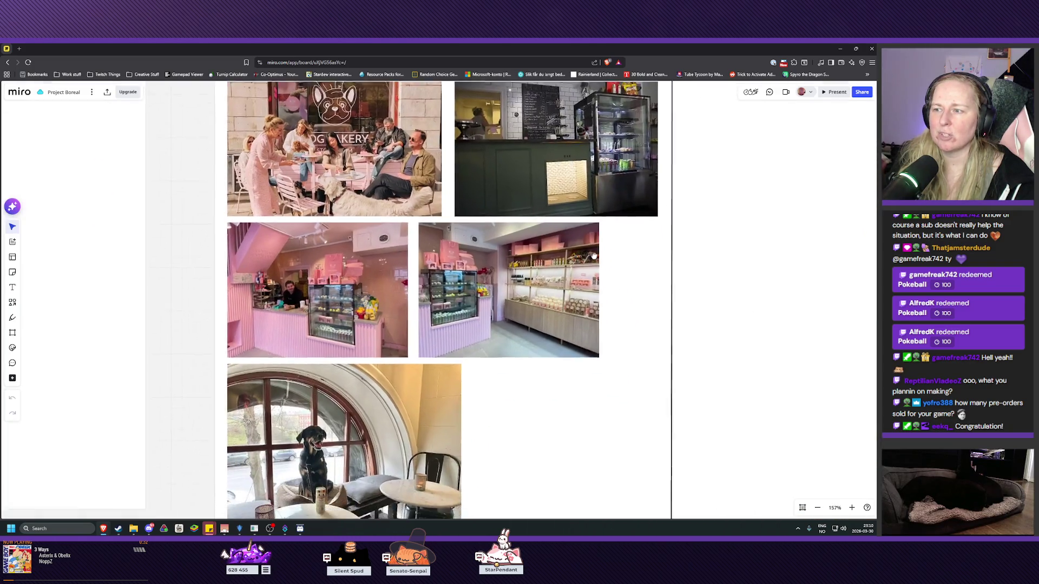
scroll(683, 272, "up", 3)
scroll(683, 272, "right", 1)
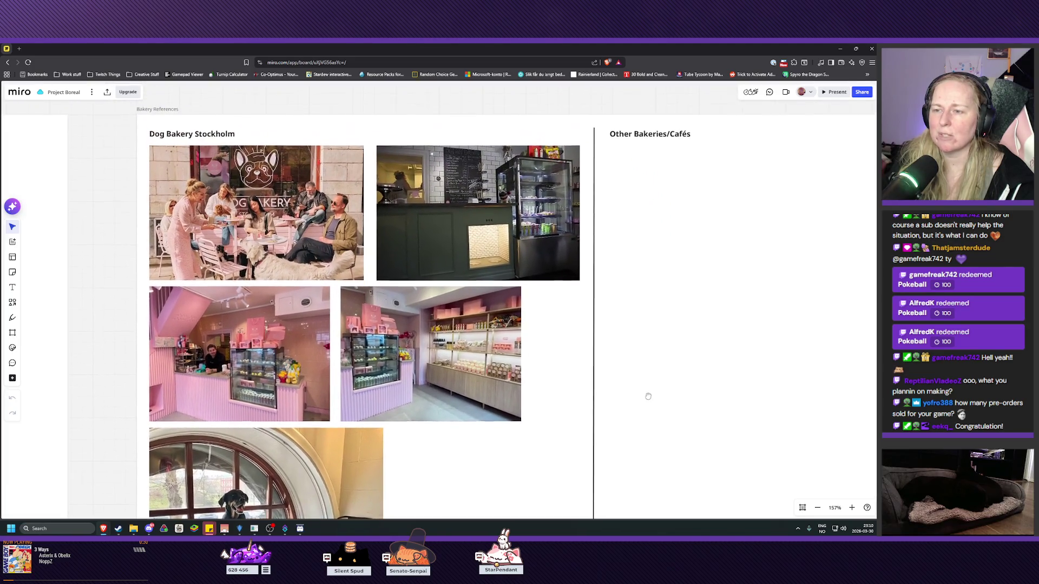
scroll(678, 353, "down", 3)
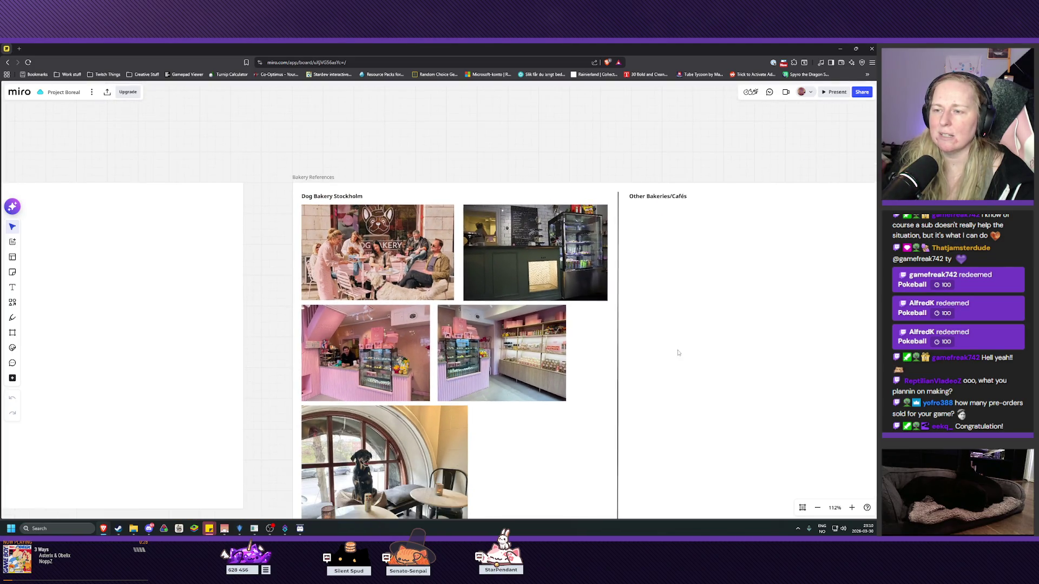
scroll(671, 325, "right", 2)
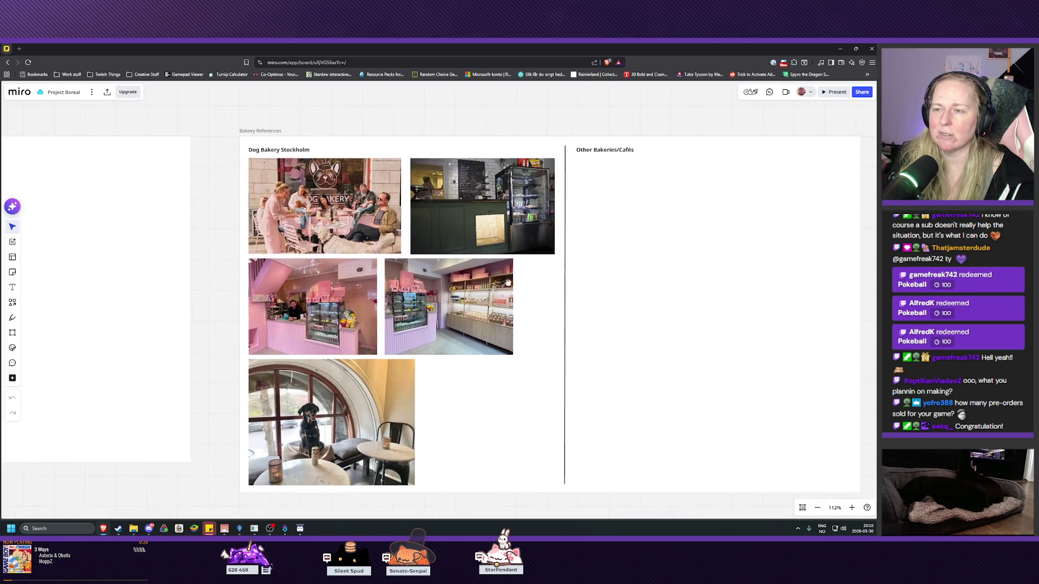
scroll(414, 288, "up", 1)
scroll(414, 287, "up", 8)
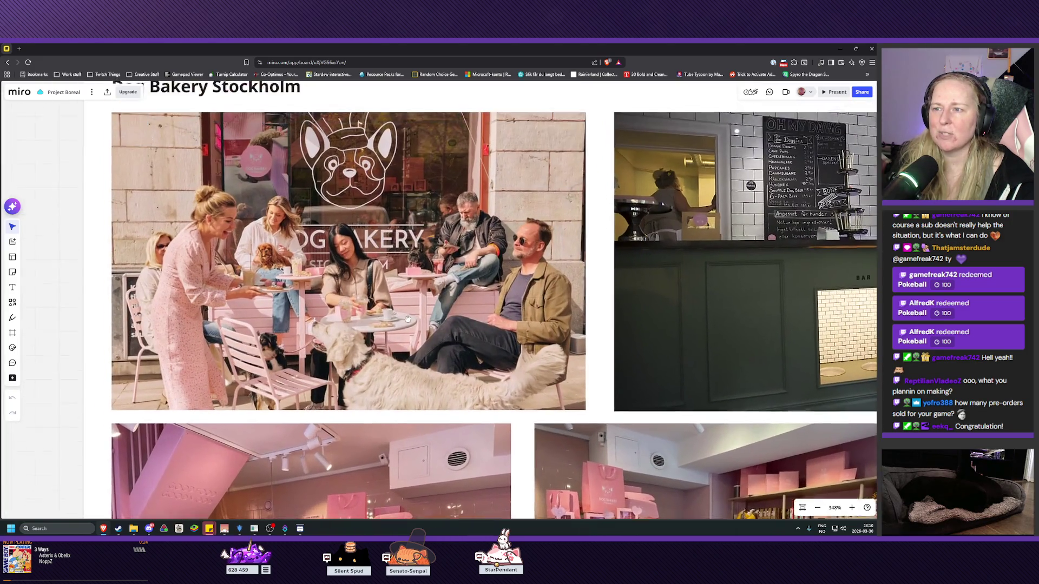
scroll(407, 326, "right", 2)
scroll(407, 325, "down", 1)
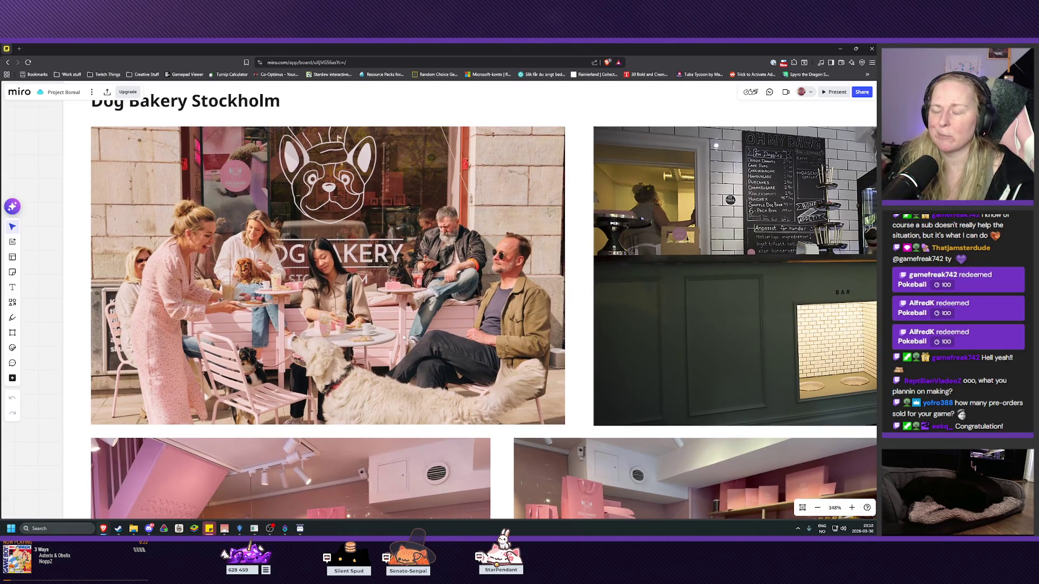
scroll(410, 327, "right", 2)
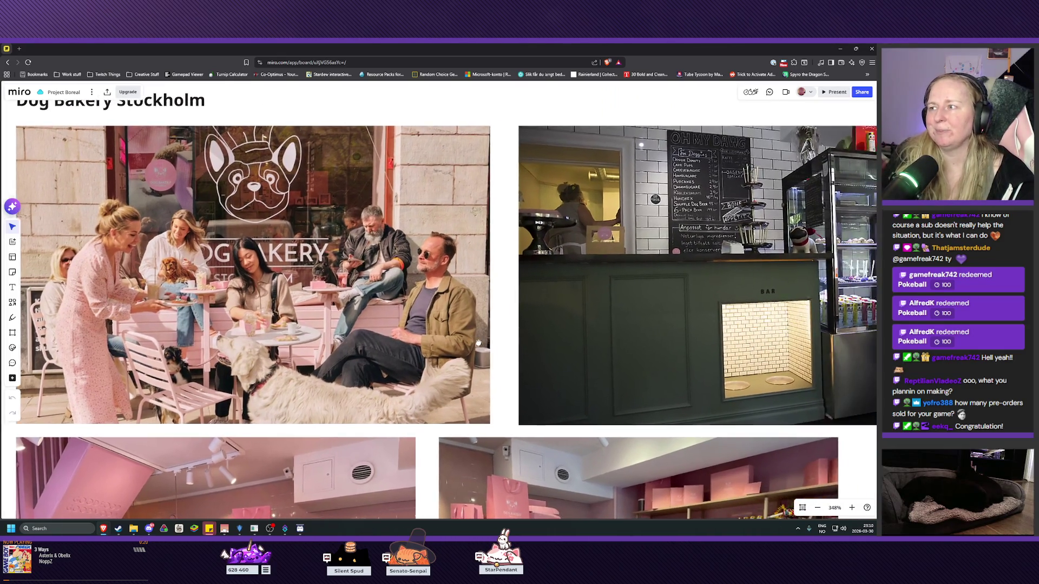
scroll(409, 328, "left", 3)
scroll(409, 328, "down", 2)
mouse_move(570, 293)
left_mouse_down()
mouse_move(564, 364)
mouse_move(556, 296)
mouse_move(581, 47)
left_mouse_up()
scroll(578, 242, "down", 8)
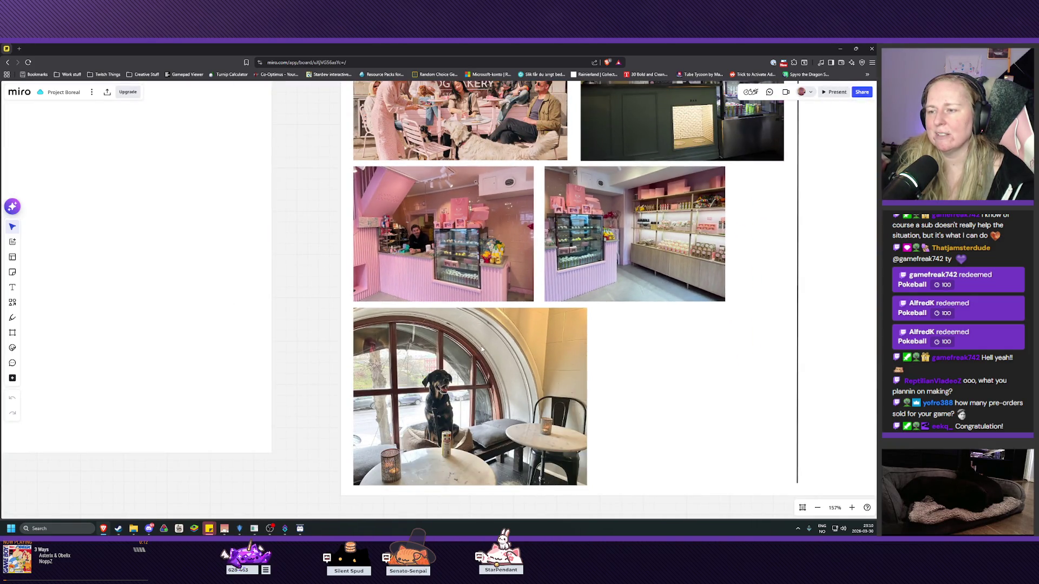
- Frame the five Dog Bakery Stockholm photos beside the empty Other Bakeries/Cafés frame
left_click_drag(482, 350, 469, 384)
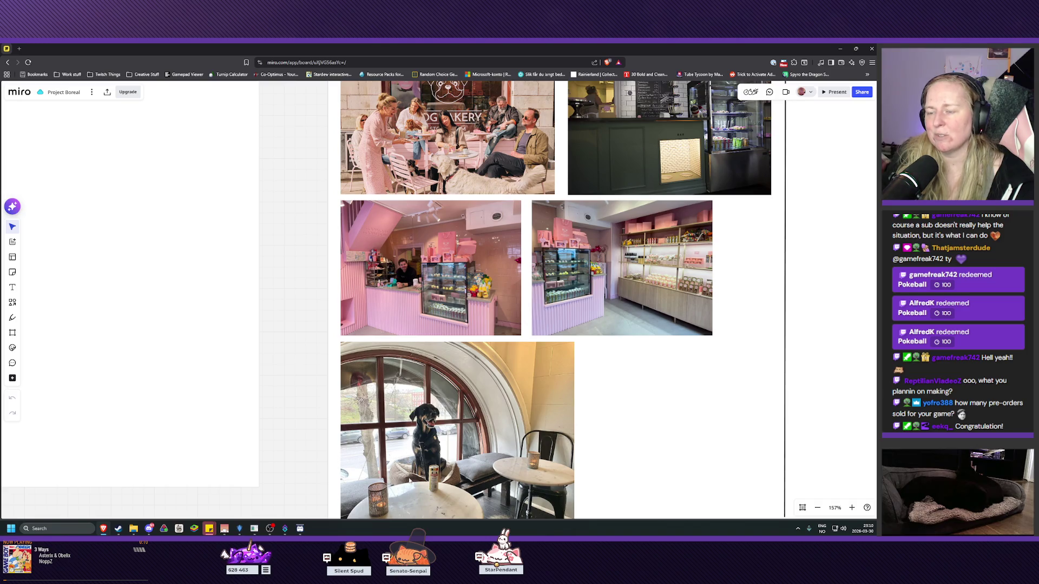
scroll(487, 408, "down", 3)
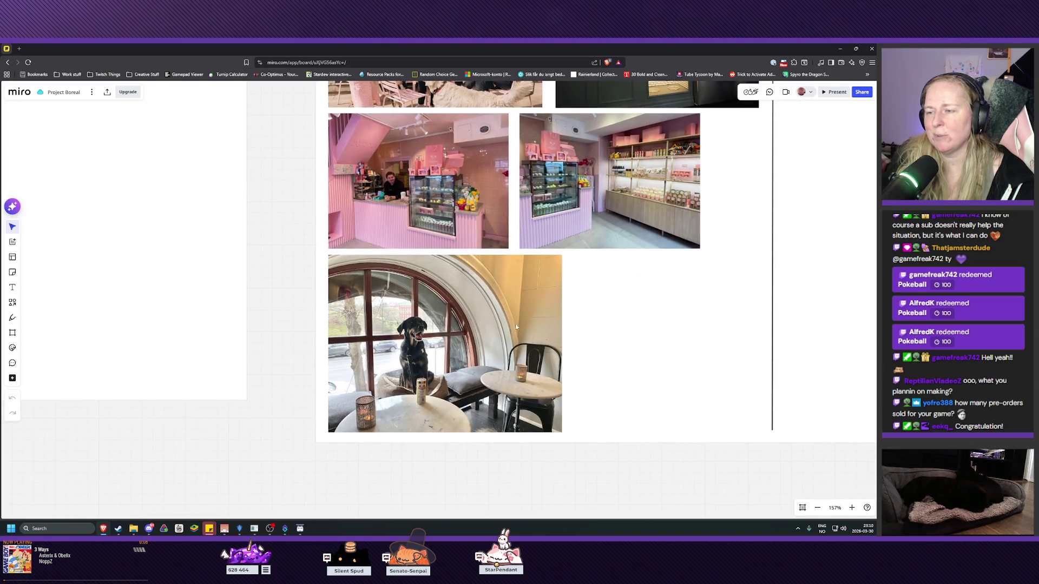
scroll(515, 327, "up", 5)
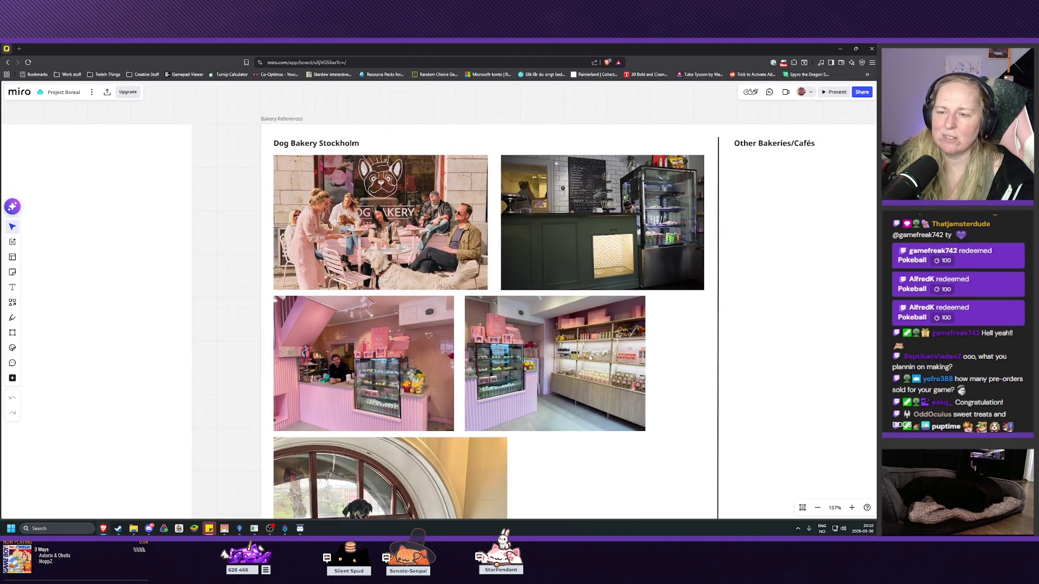
scroll(501, 326, "right", 3)
scroll(501, 325, "left", 10)
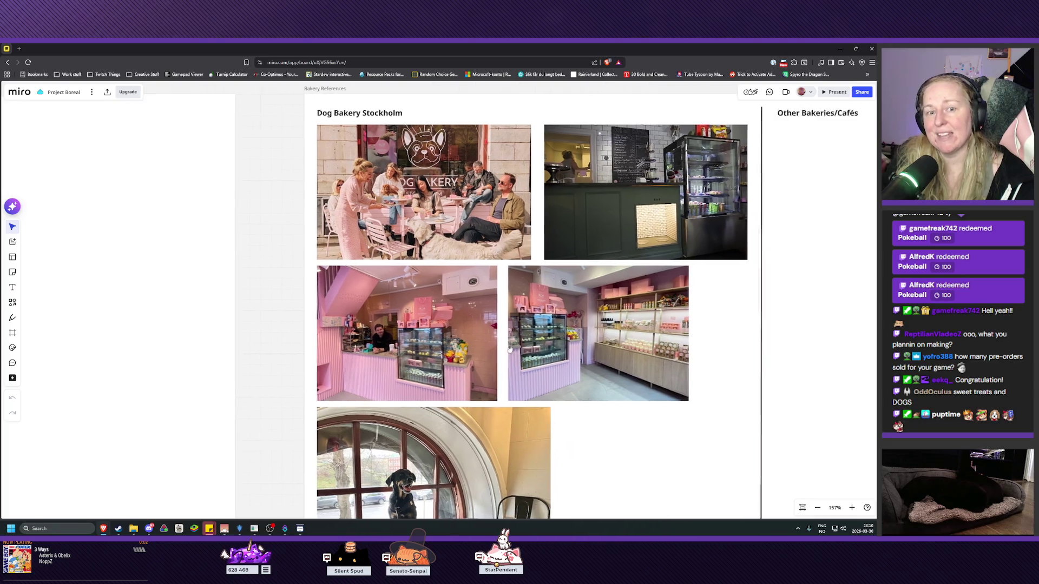
scroll(494, 383, "left", 10)
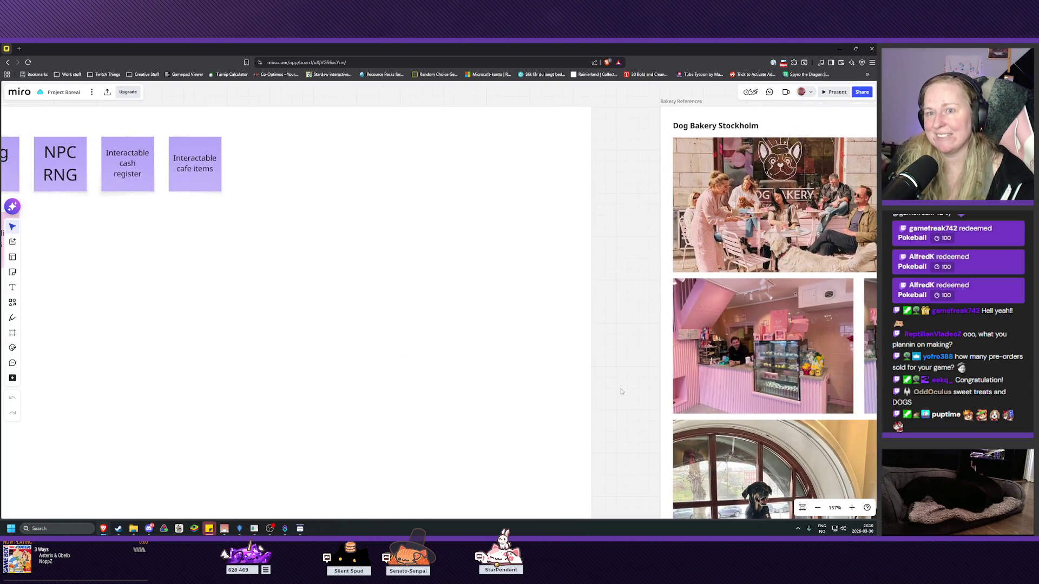
left_click_drag(563, 354, 589, 381)
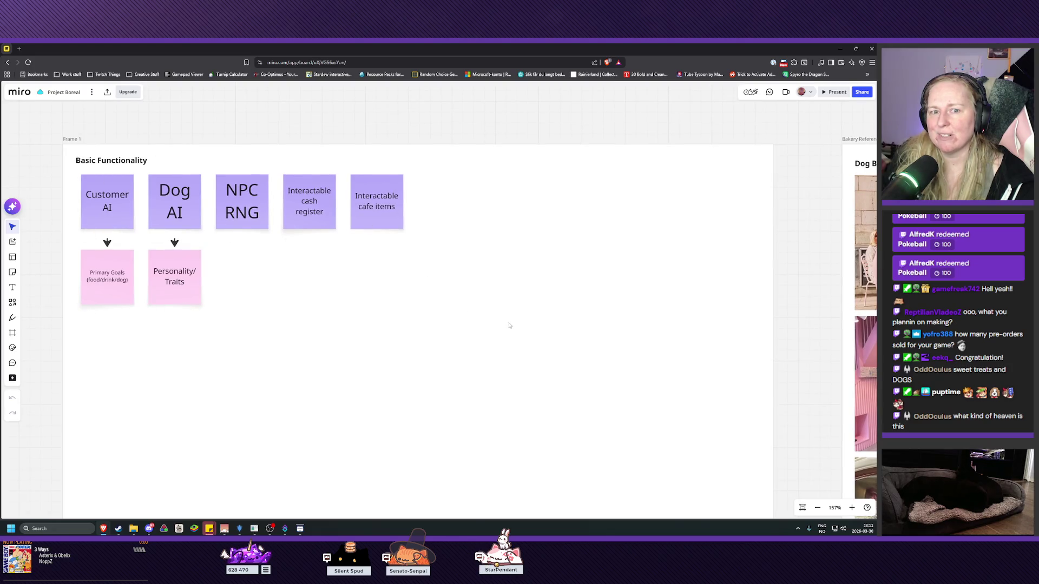
scroll(557, 394, "right", 10)
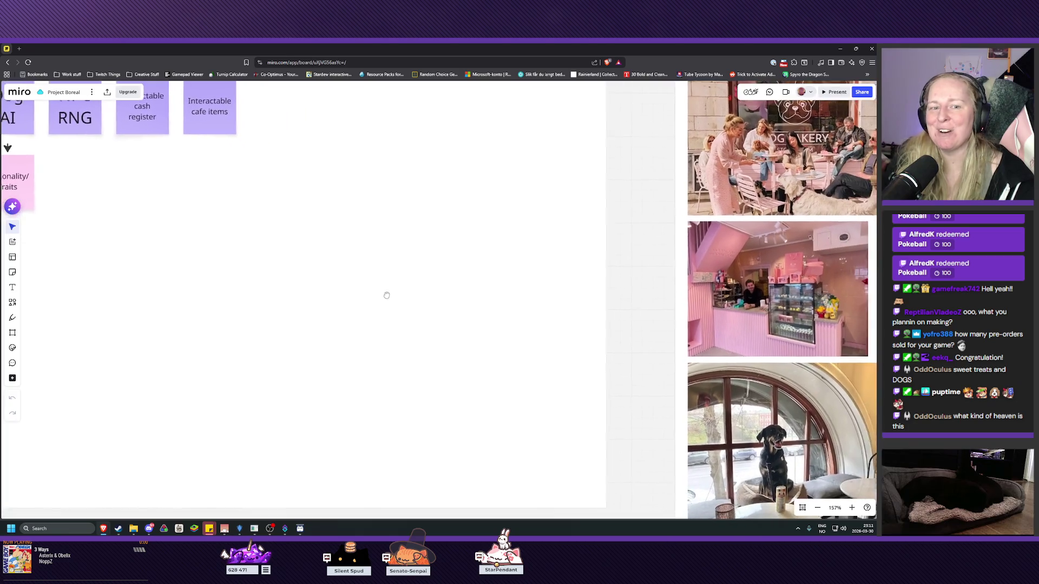
mouse_move(522, 326)
left_mouse_down()
mouse_move(356, 338)
mouse_move(277, 366)
mouse_move(127, 367)
mouse_move(126, 383)
mouse_move(96, 363)
mouse_move(36, 369)
left_mouse_up()
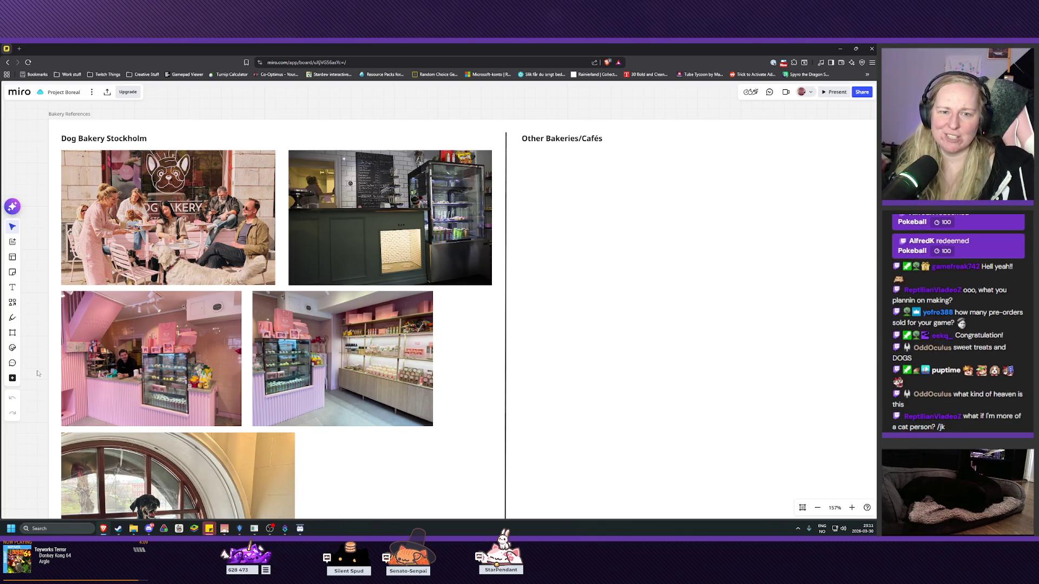
mouse_move(38, 373)
left_mouse_down()
mouse_move(133, 369)
mouse_move(99, 370)
left_mouse_up()
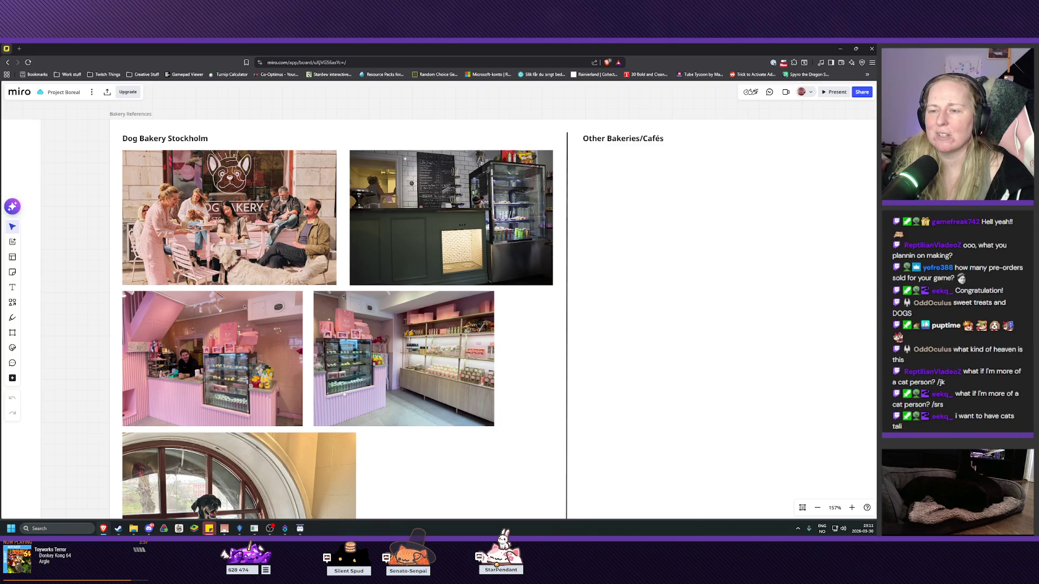
scroll(411, 269, "down", 5)
mouse_move(412, 269)
left_mouse_down()
mouse_move(413, 429)
mouse_move(412, 413)
left_mouse_up()
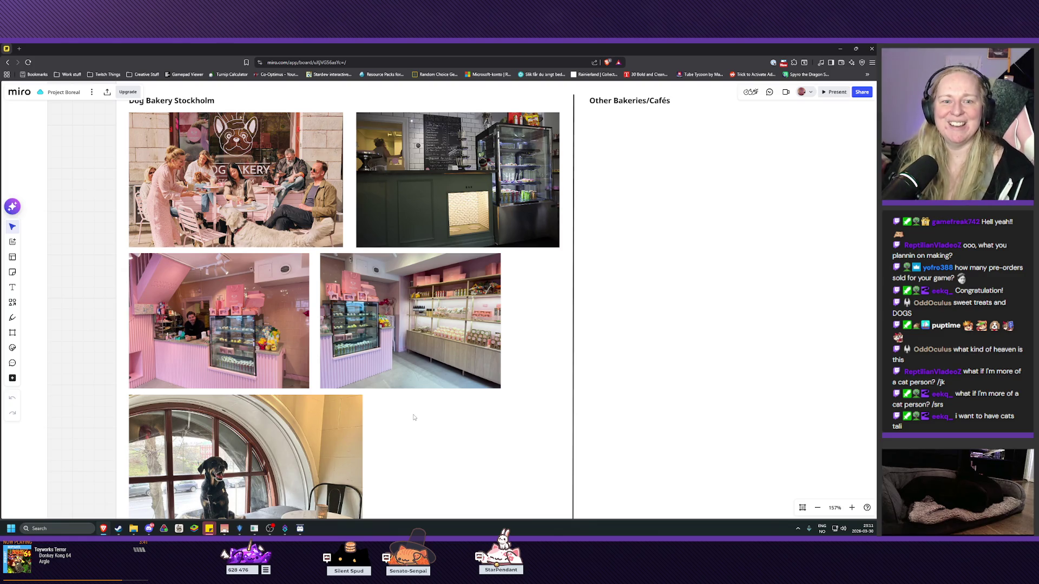
mouse_move(422, 450)
left_mouse_down()
mouse_move(422, 327)
mouse_move(420, 359)
mouse_move(503, 378)
left_mouse_up()
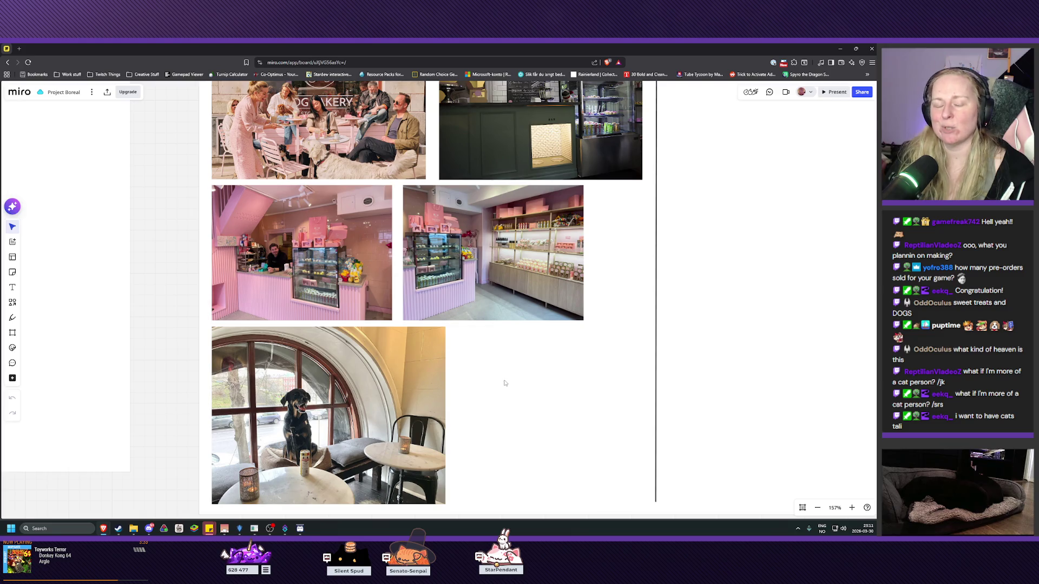
mouse_move(541, 369)
left_mouse_down()
mouse_move(497, 439)
mouse_move(491, 425)
left_mouse_up()
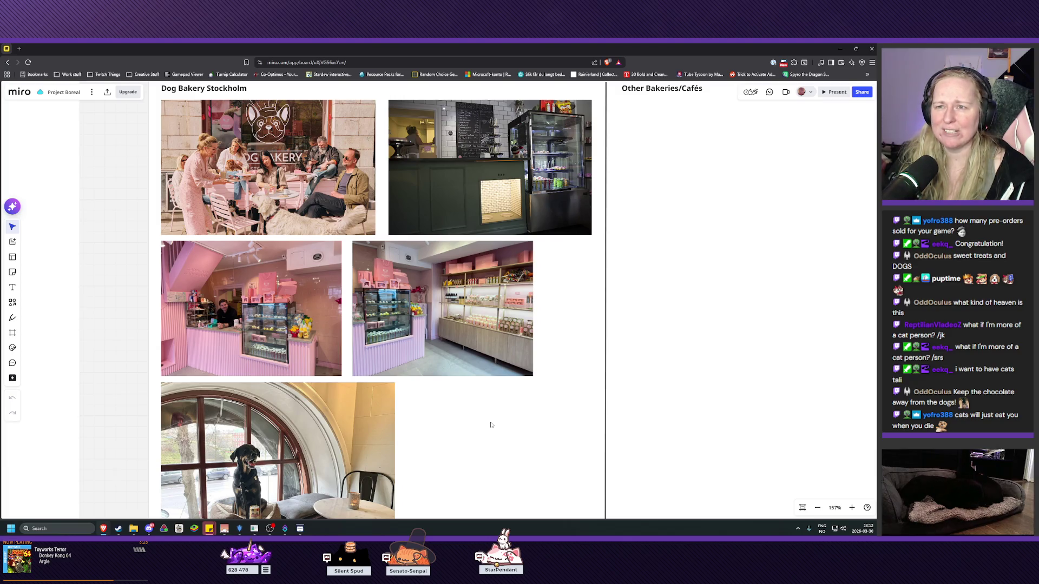
left_click_drag(489, 425, 479, 436)
scroll(467, 416, "left", 2)
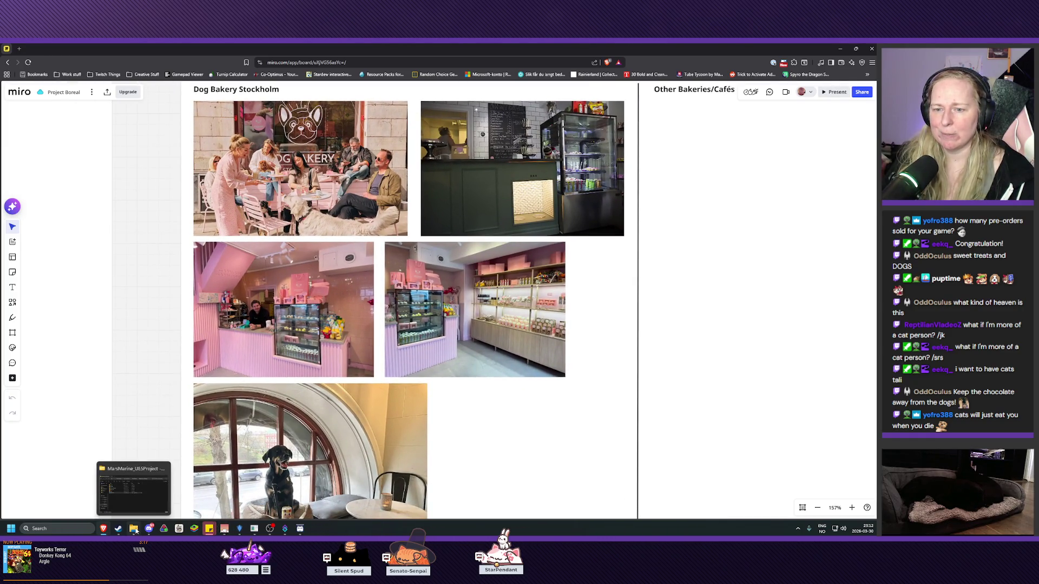
- Go up to the 7-Mars Marine folder in File Explorer, then return to Miro's Bakery References frame
left_click(137, 532)
key("alt+Up")
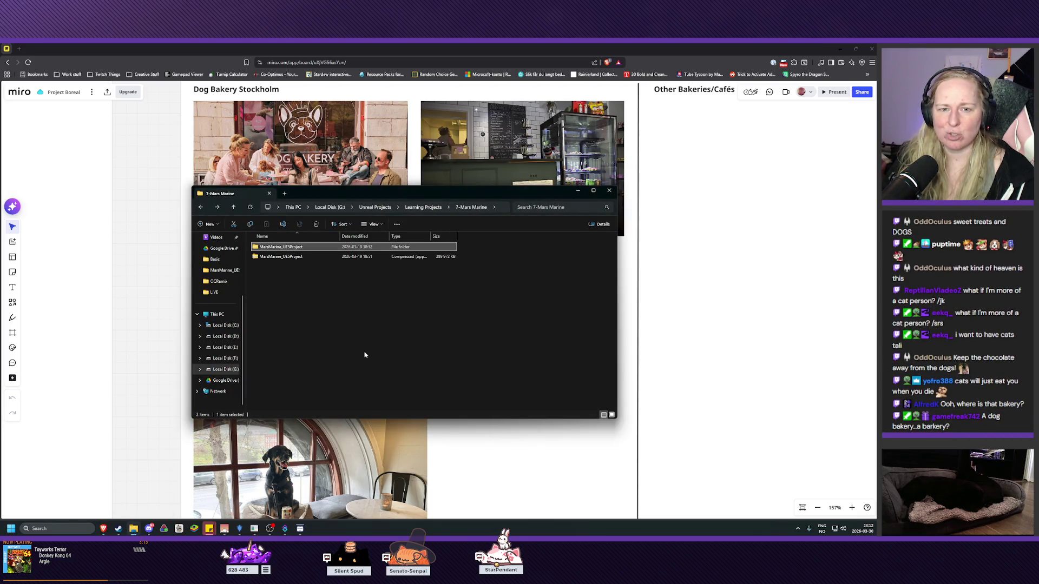
left_click(140, 374)
left_click_drag(152, 310, 143, 387)
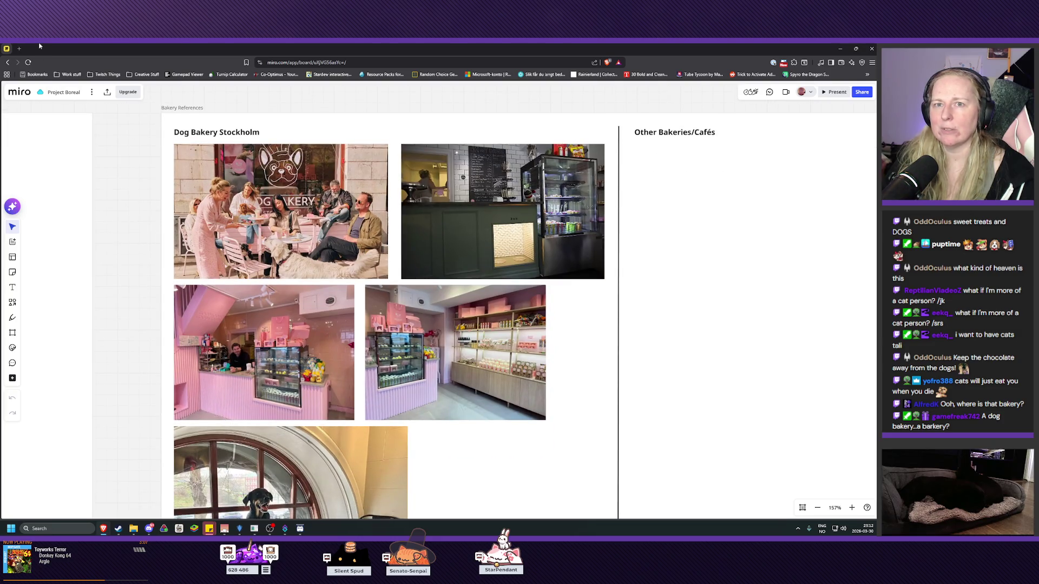
- Search Google for 'dog bakery stockholm' in a new tab and open dogbakerystockholm.com
left_click(19, 49)
type("dog bak")
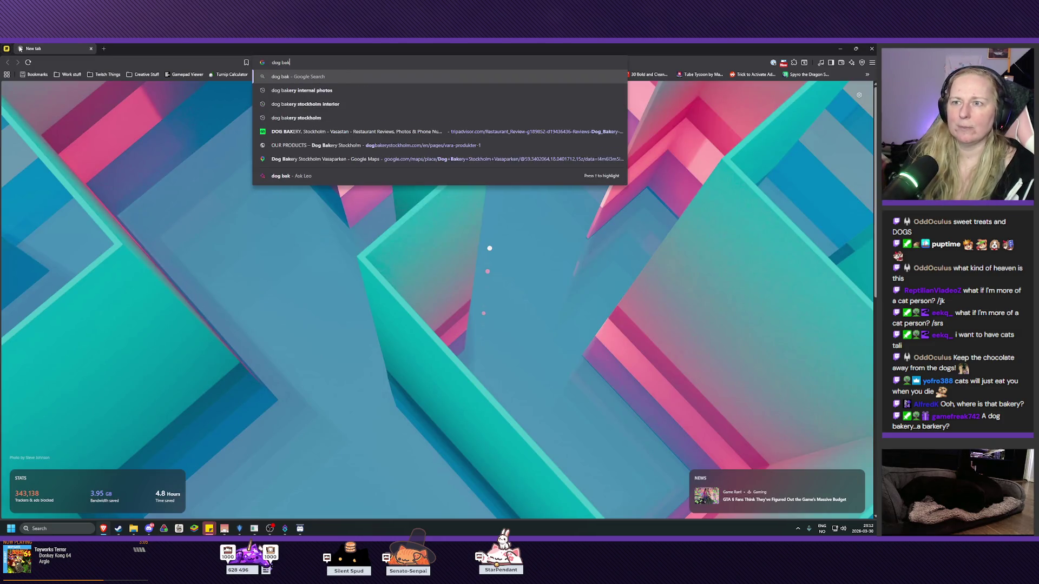
type("ery stockholm")
key("Return")
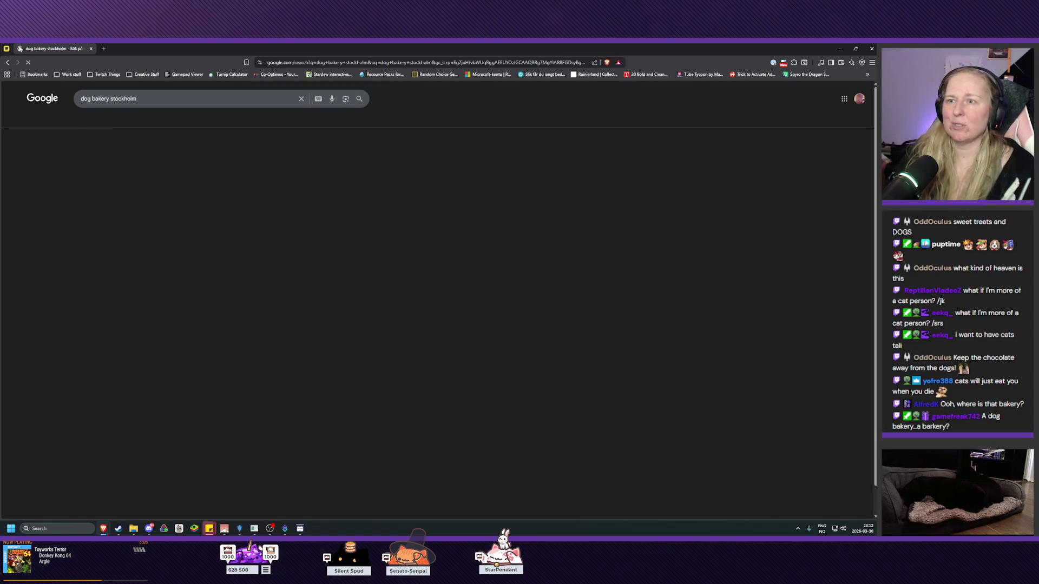
left_click(223, 195)
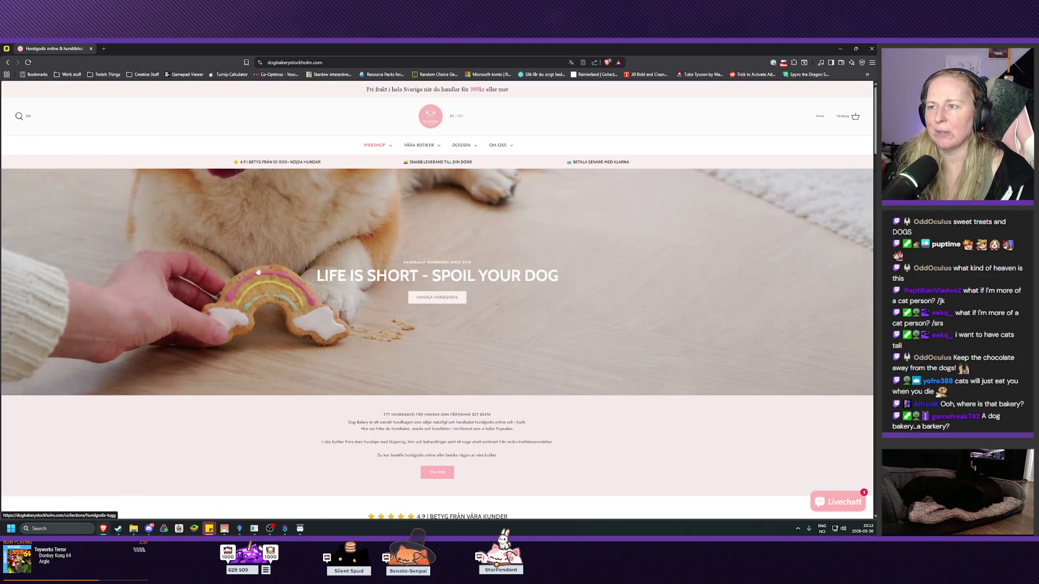
- Dismiss the 10% first-order popup and scroll down the homepage past reviews and Instagram
mouse_move(432, 151)
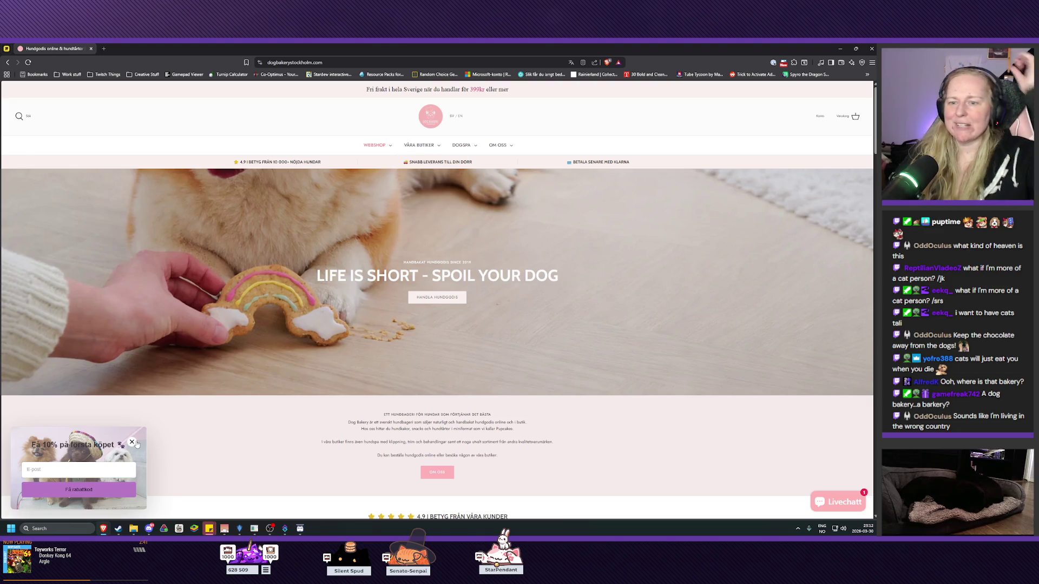
left_click(132, 442)
scroll(276, 425, "down", 10)
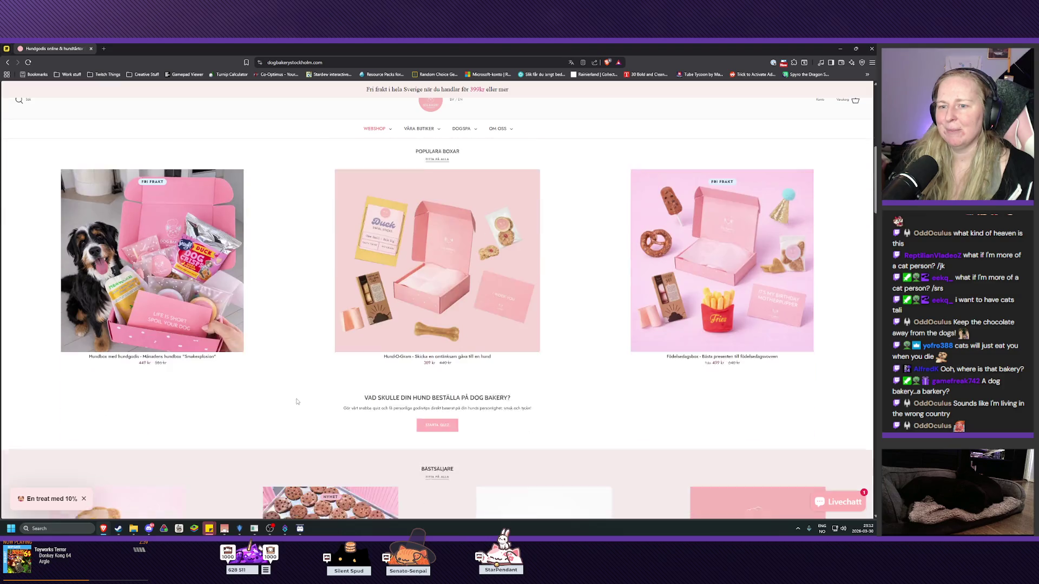
scroll(297, 401, "down", 8)
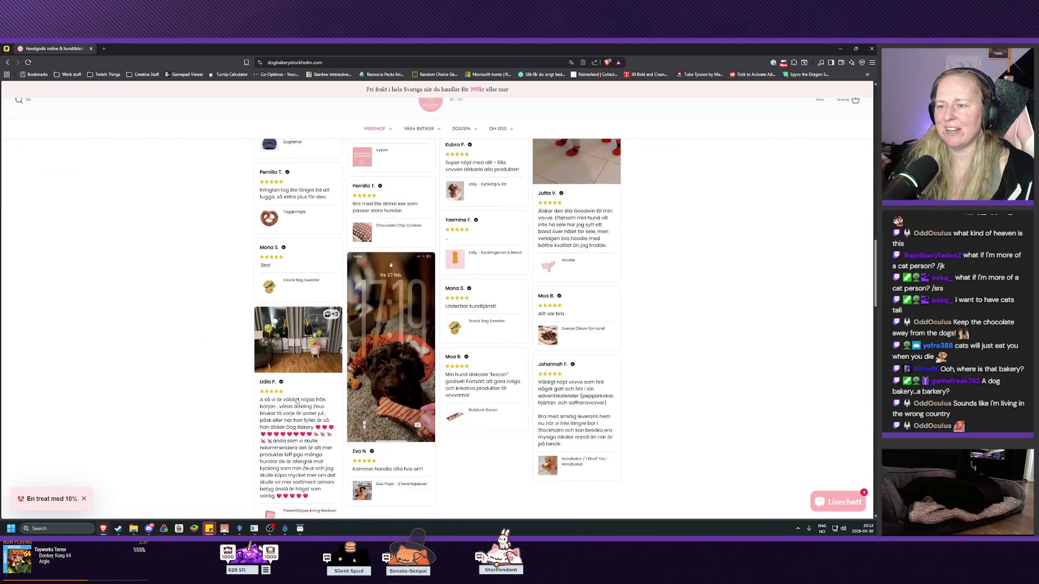
scroll(284, 385, "down", 7)
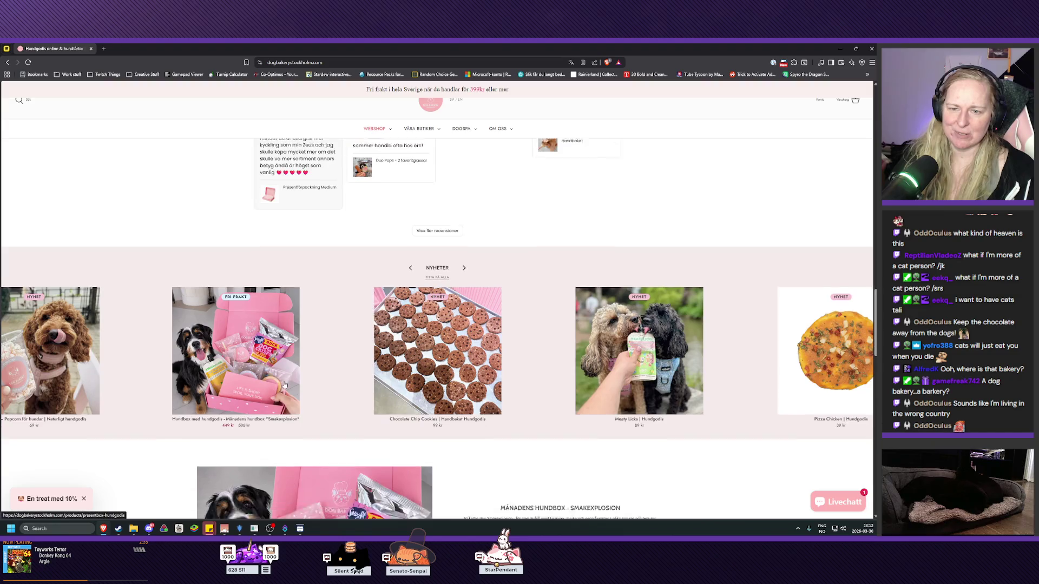
scroll(284, 383, "down", 2)
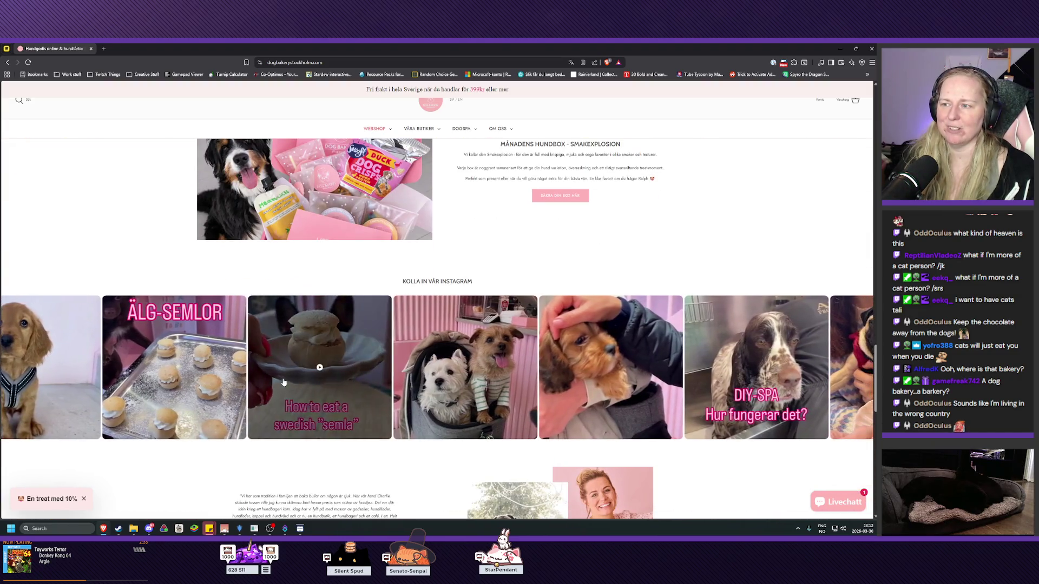
scroll(279, 408, "down", 1)
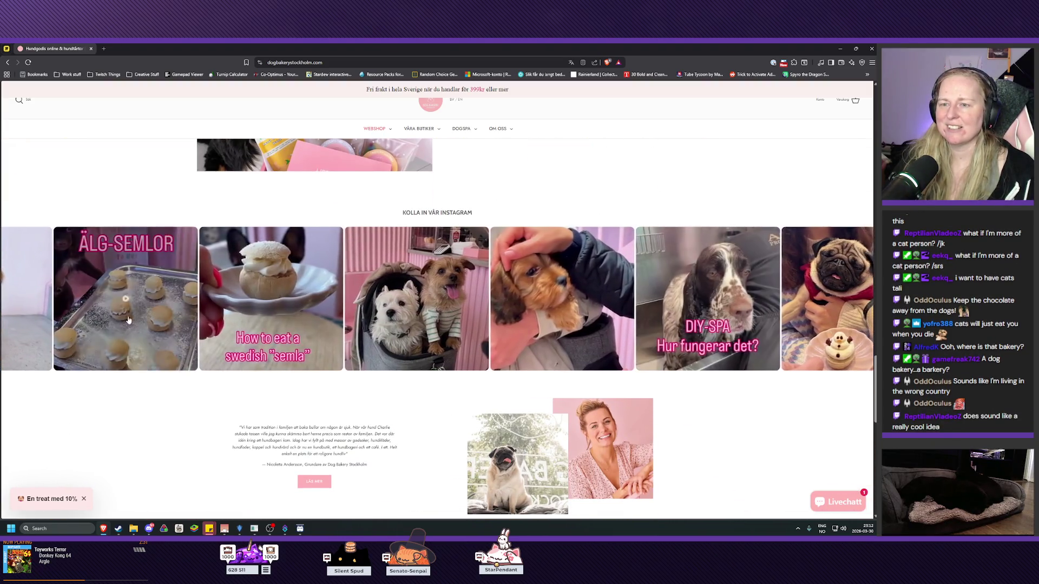
scroll(163, 417, "down", 3)
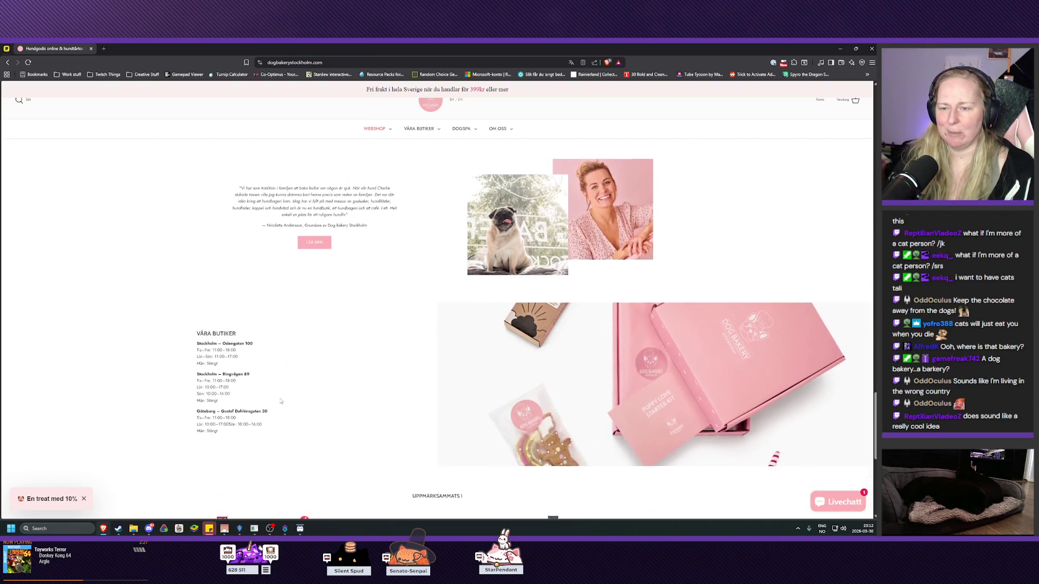
- Scroll back up to the 'LIFE IS SHORT - SPOIL YOUR DOG' headline
scroll(281, 401, "up", 3)
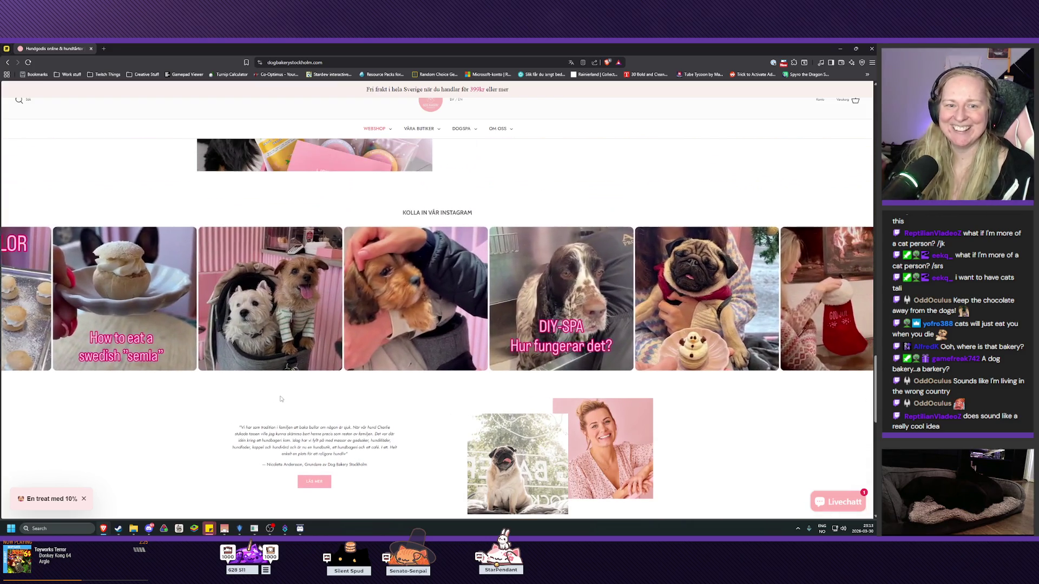
scroll(275, 395, "down", 3)
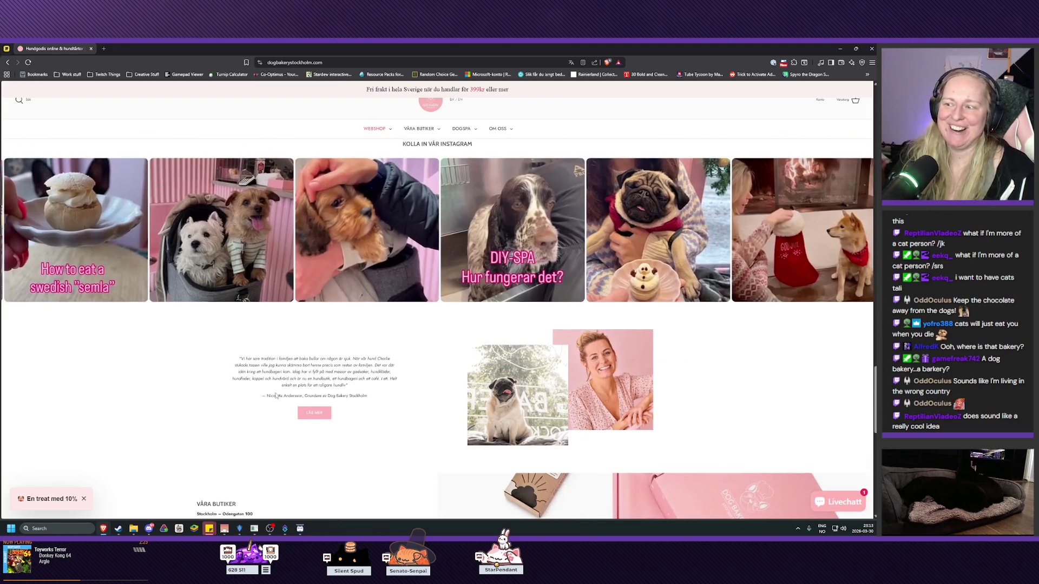
scroll(275, 394, "up", 3)
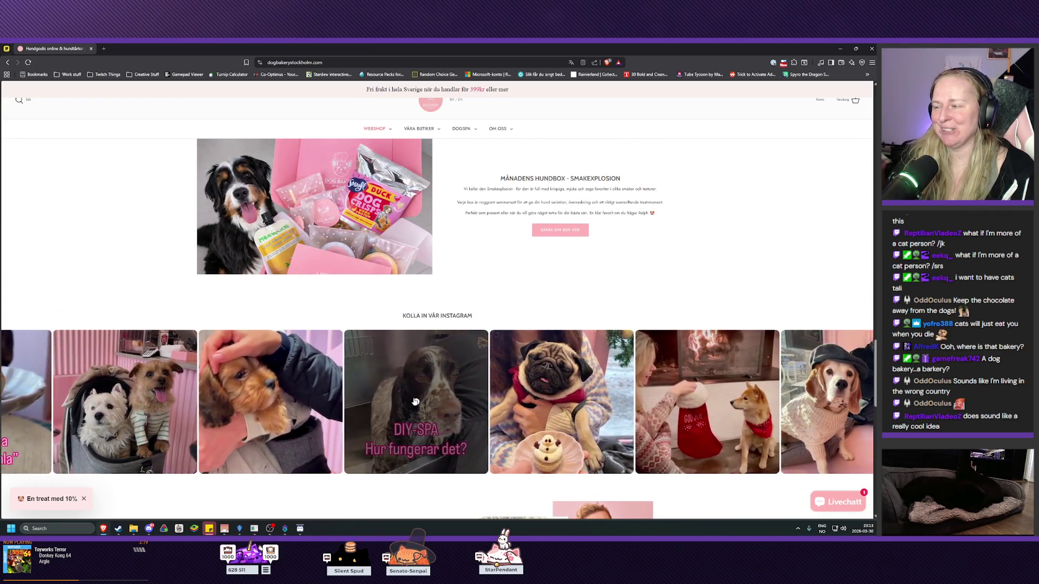
scroll(414, 401, "up", 2)
scroll(414, 401, "up", 10)
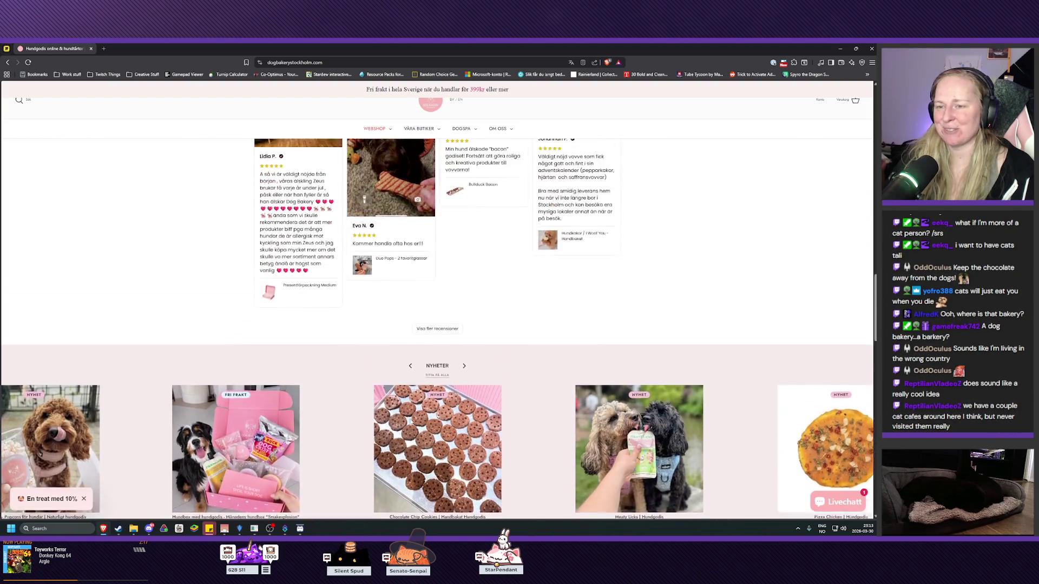
scroll(405, 415, "up", 10)
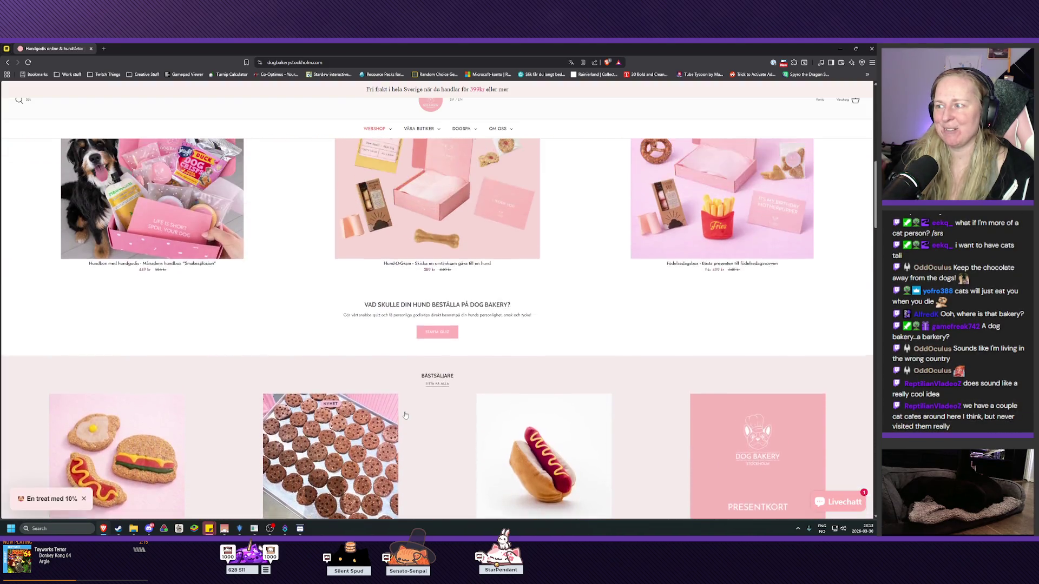
scroll(406, 415, "up", 8)
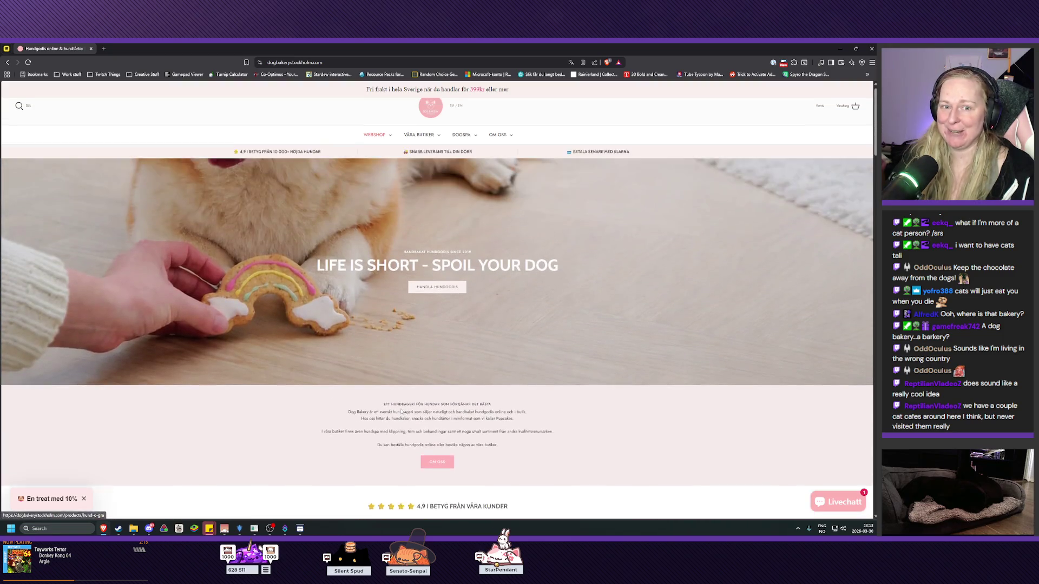
scroll(401, 411, "down", 10)
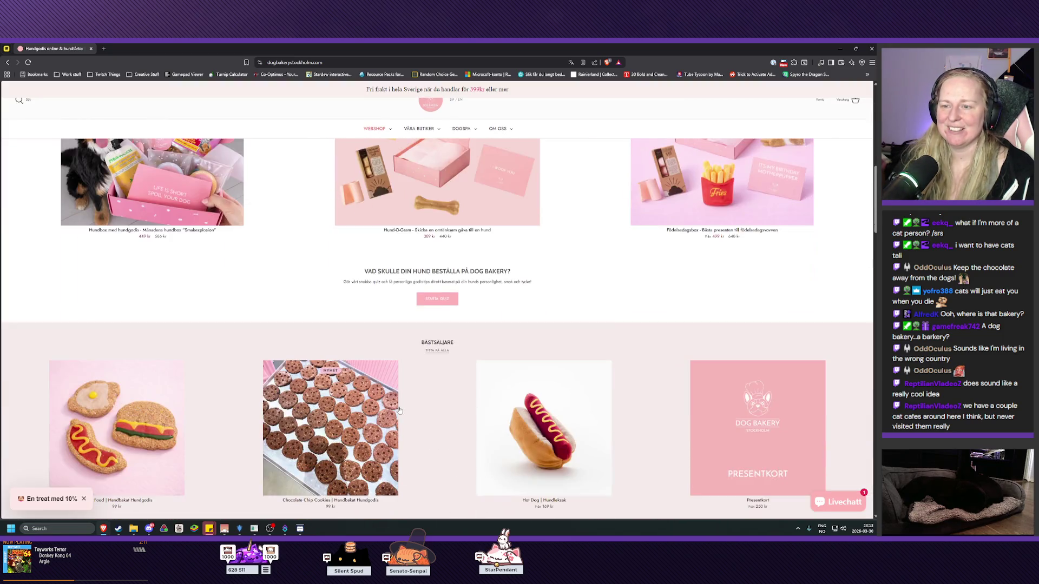
scroll(396, 407, "up", 10)
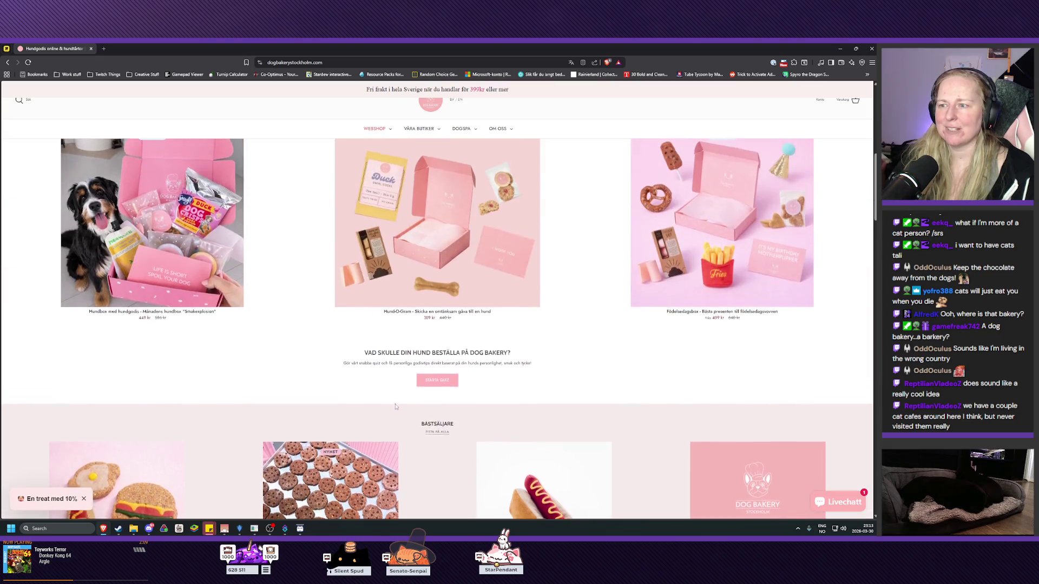
scroll(395, 407, "up", 2)
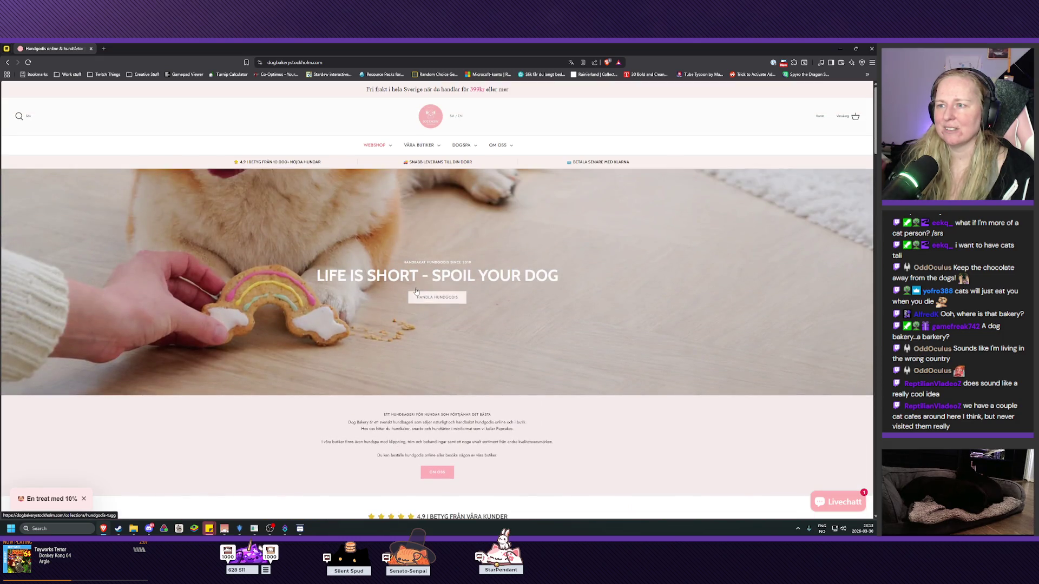
- Open the HUNDGODIS & TUGG treats collection and scroll through products like Smoofl Dog Chips
left_click(431, 298)
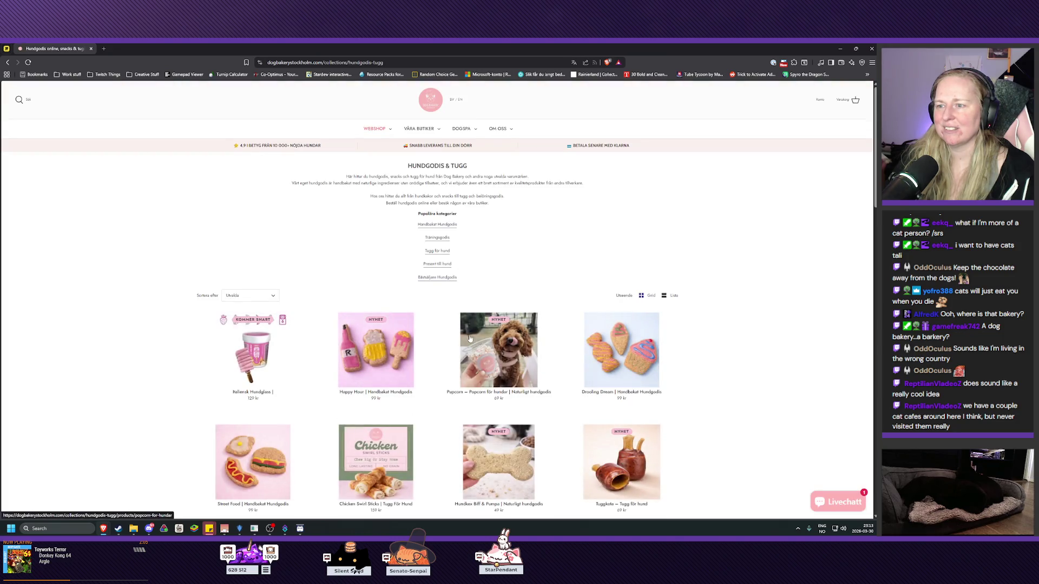
scroll(387, 274, "down", 3)
scroll(385, 269, "up", 1)
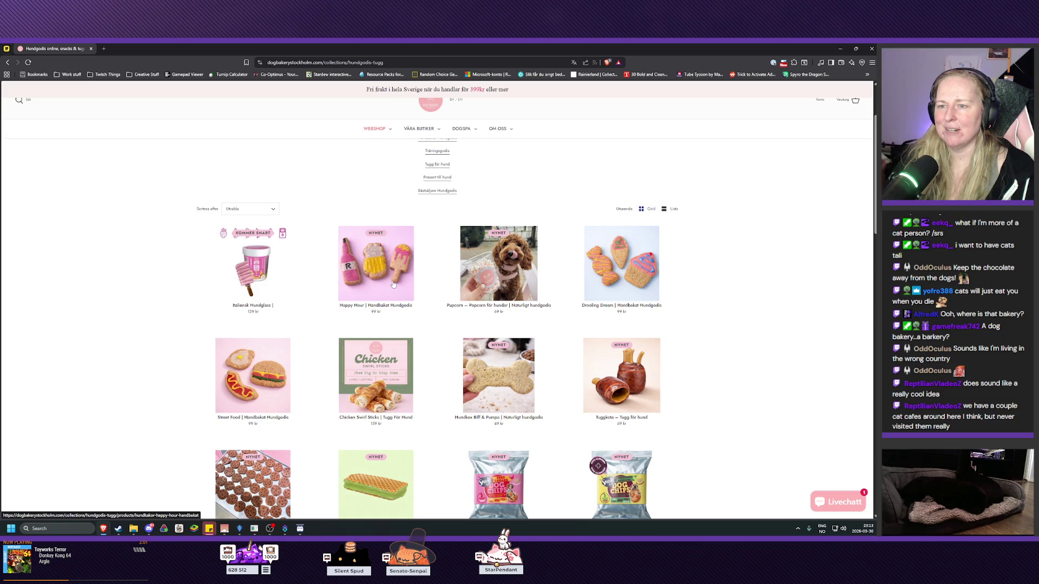
scroll(394, 284, "down", 1)
scroll(233, 303, "down", 1)
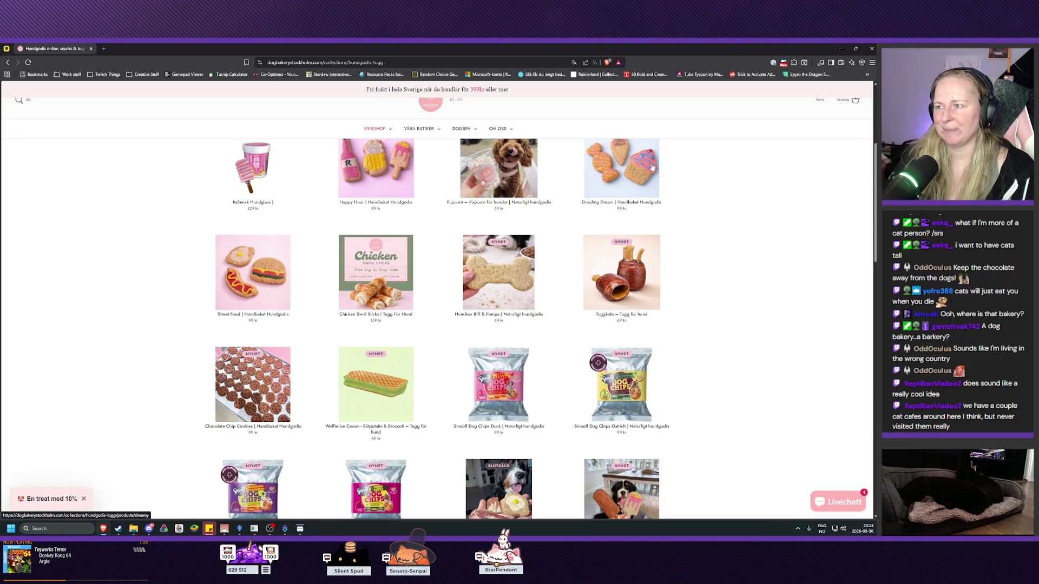
scroll(657, 169, "down", 5)
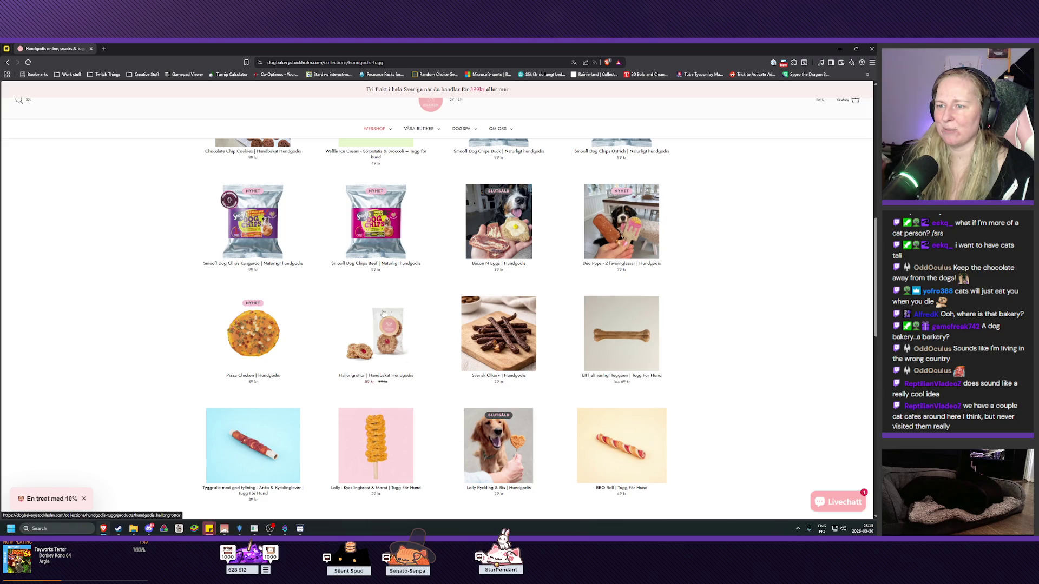
scroll(383, 314, "down", 8)
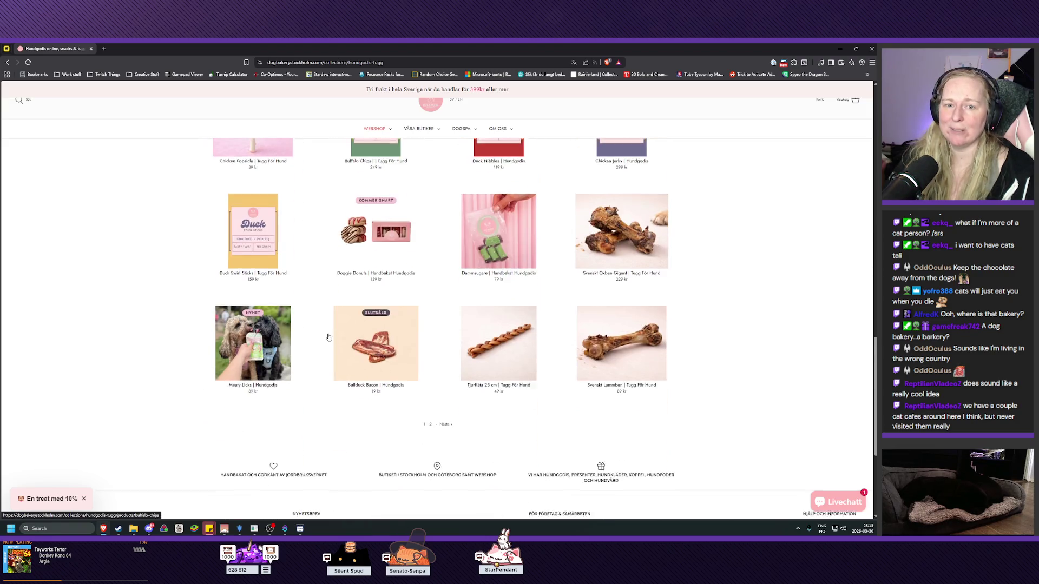
- Load fab.com in a new tab, close the dog bakery tab, and open My Library
scroll(328, 337, "up", 5)
left_click(103, 48)
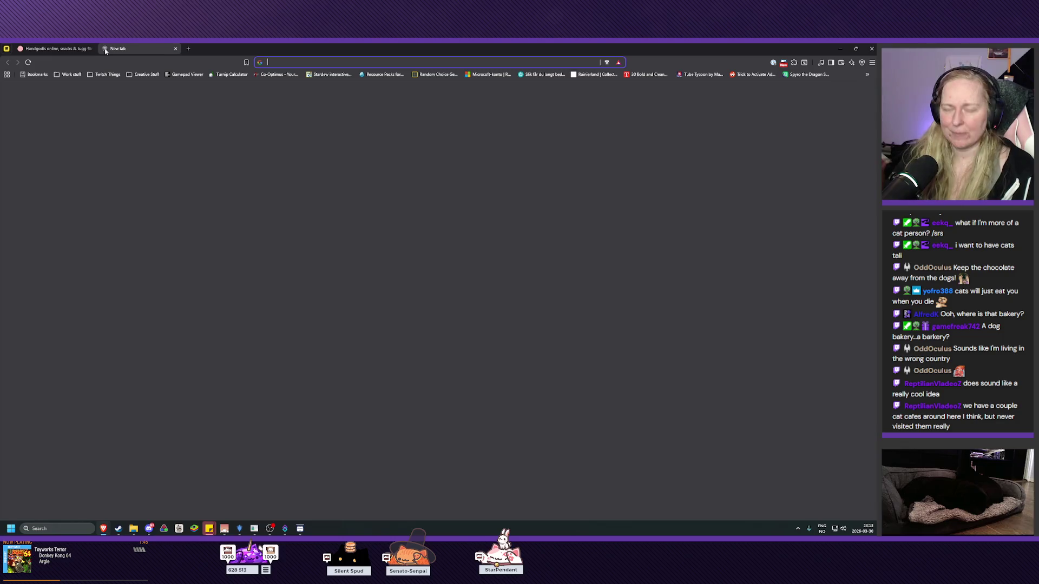
type("fab.com")
key("Return")
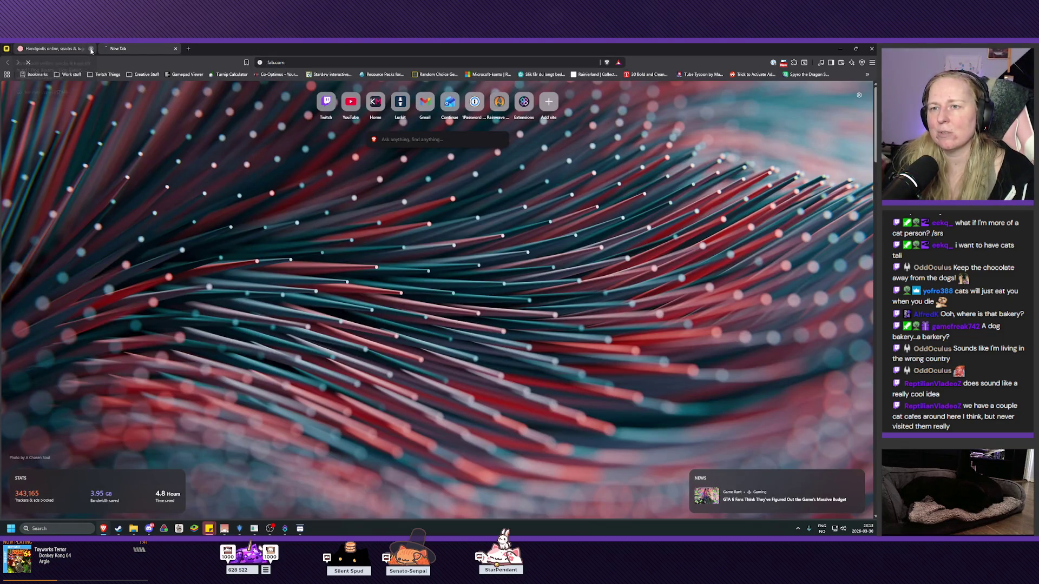
left_click(91, 49)
left_click(117, 94)
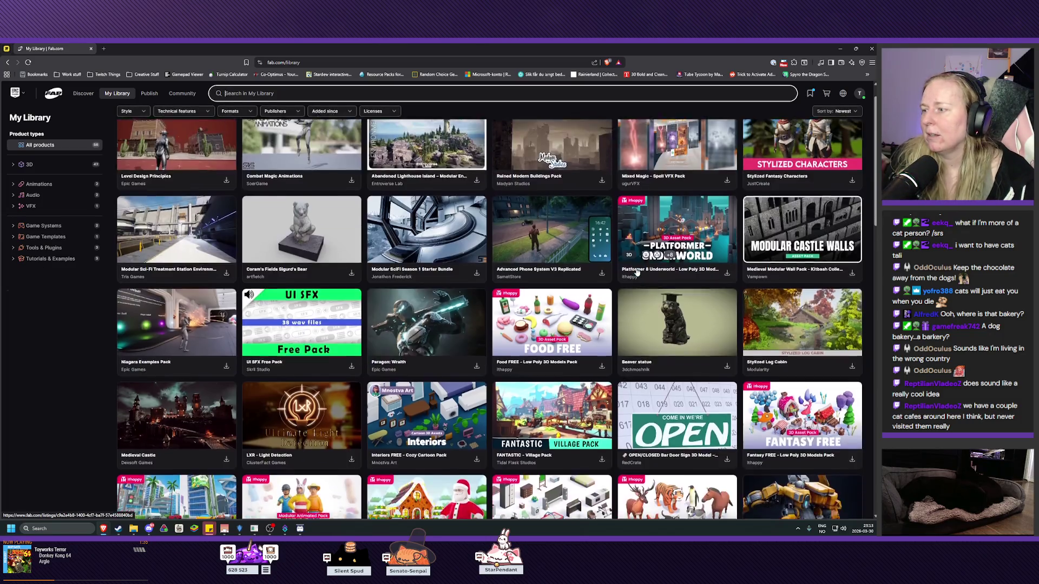
- Page through the Creative Characters FREE gallery to the five-character group shot, then go back
scroll(336, 252, "down", 5)
left_click(311, 307)
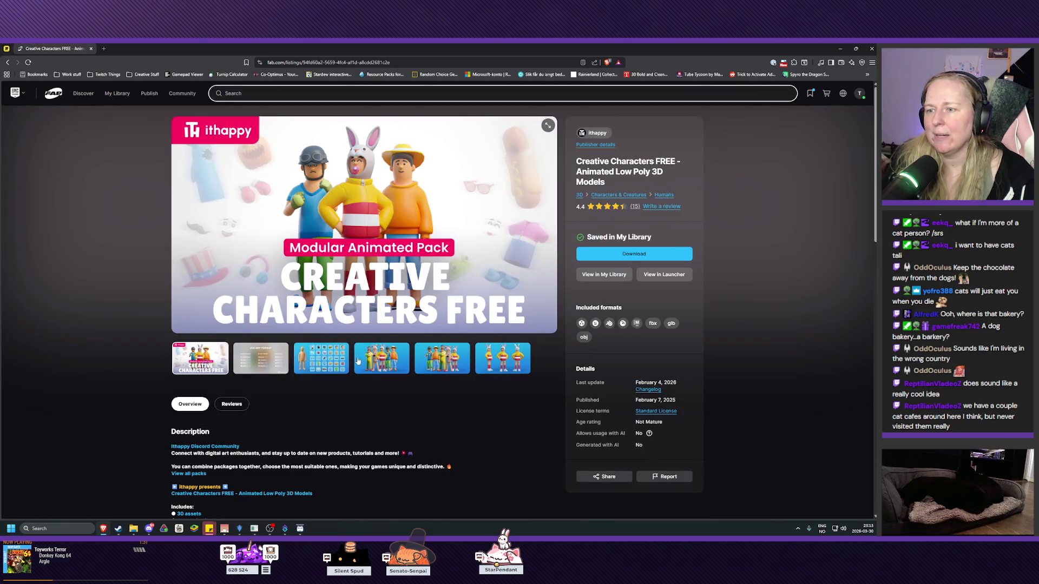
left_click(391, 361)
left_click(442, 359)
left_click(503, 358)
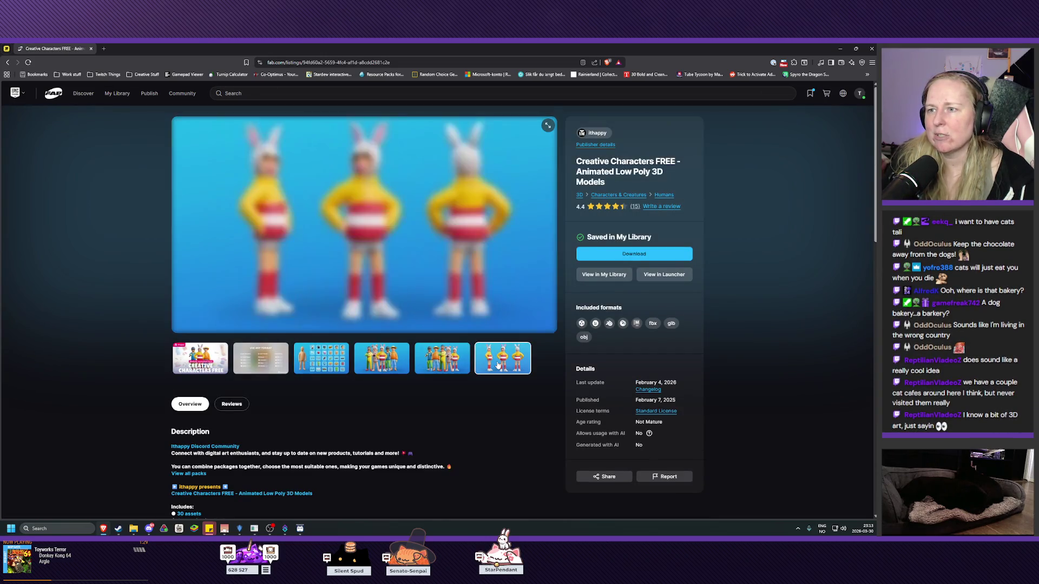
left_click(440, 367)
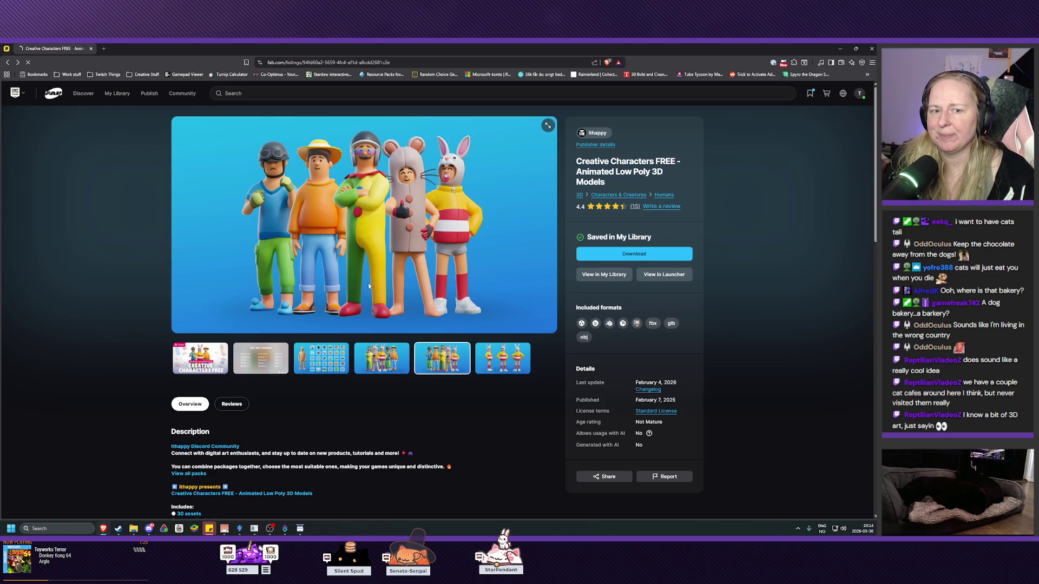
key("alt+Left")
scroll(514, 303, "down", 4)
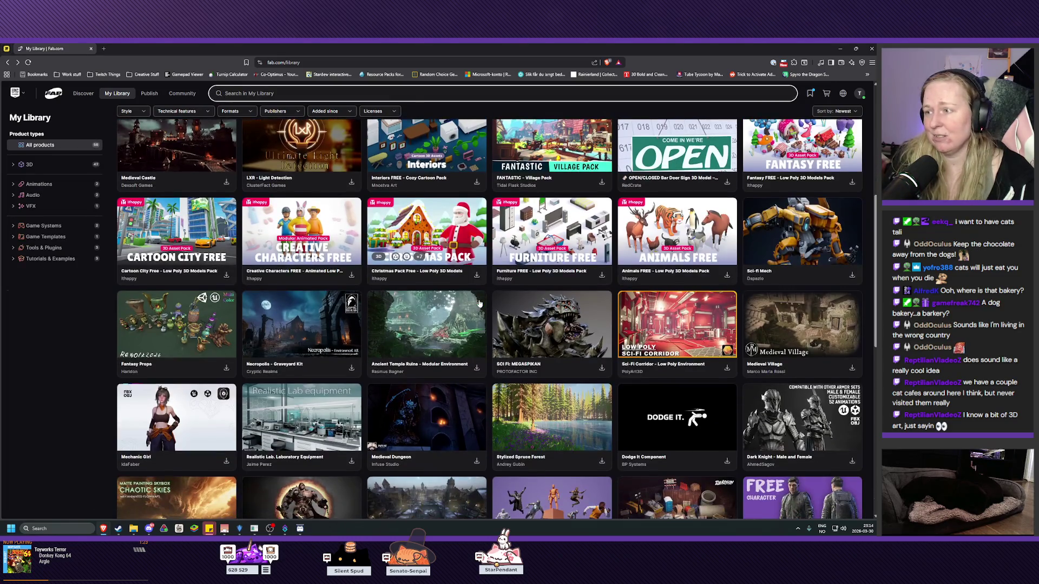
- Open the Animals FREE pack, view its husky dogs image, and scroll My Library again
scroll(464, 296, "down", 3)
scroll(655, 340, "up", 6)
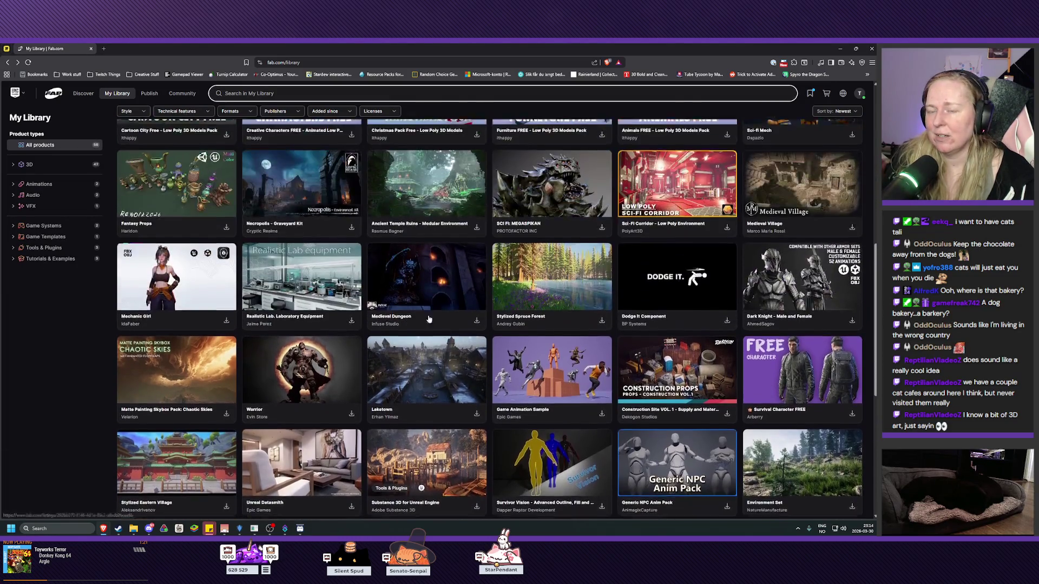
scroll(655, 340, "up", 1)
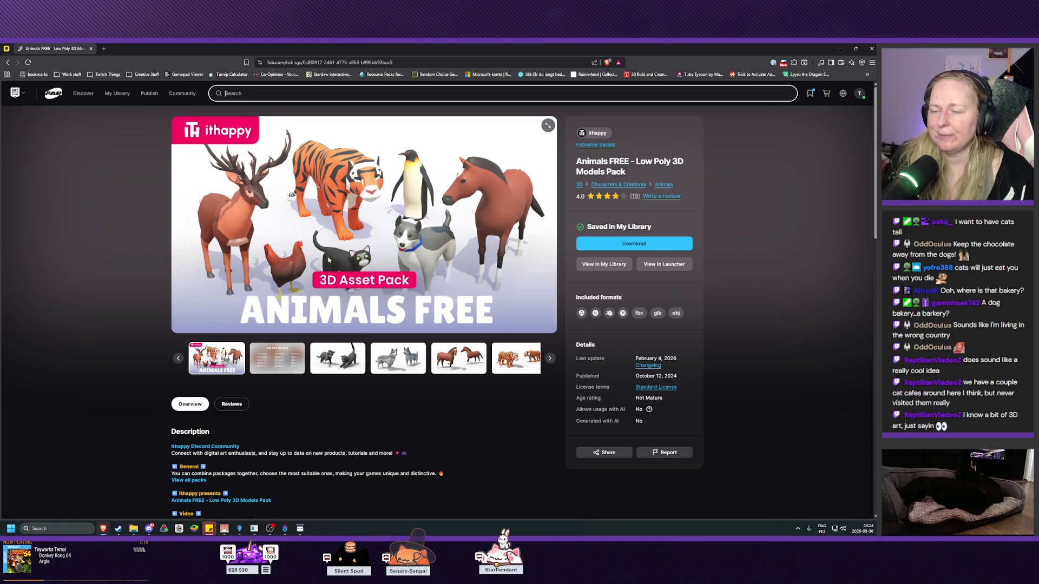
left_click(435, 265)
left_click(394, 367)
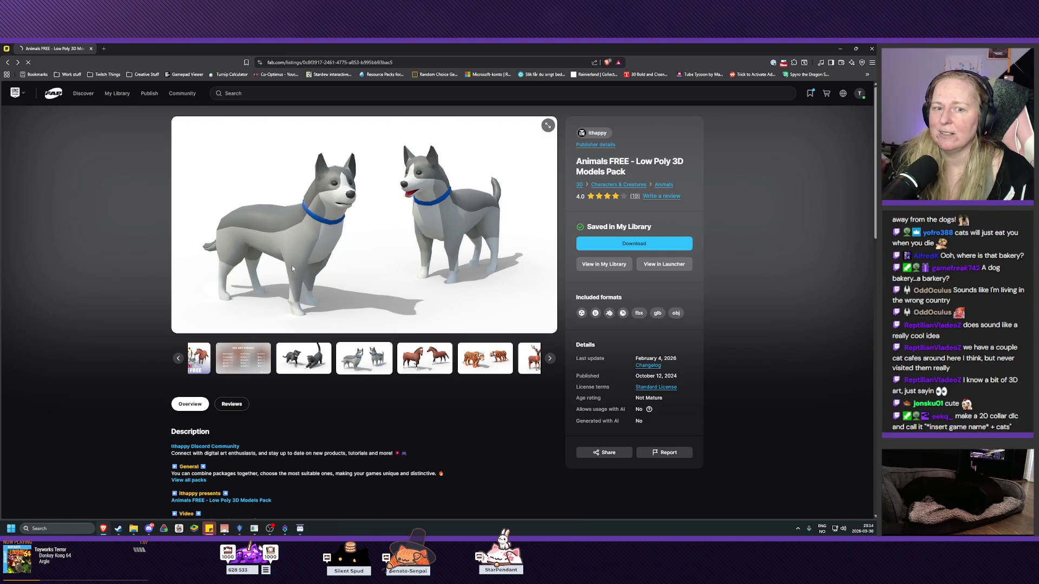
key("alt+Left")
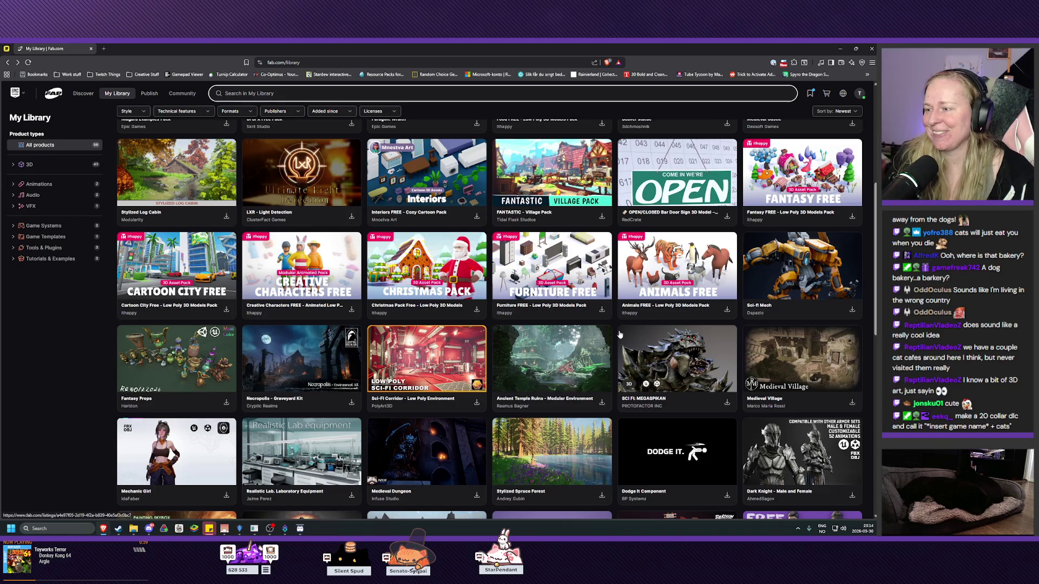
scroll(511, 327, "down", 3)
scroll(518, 329, "down", 1)
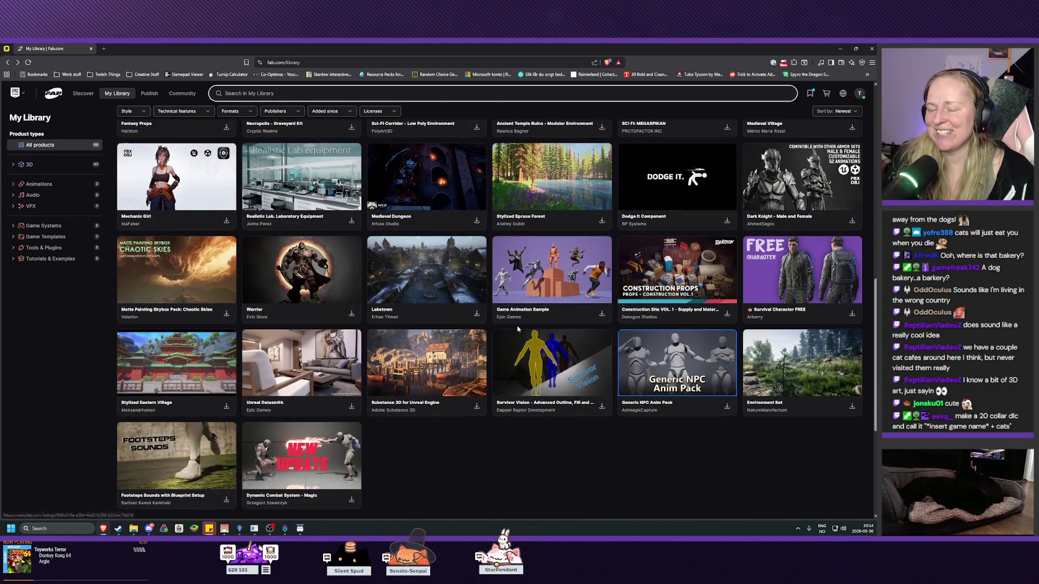
scroll(500, 330, "up", 4)
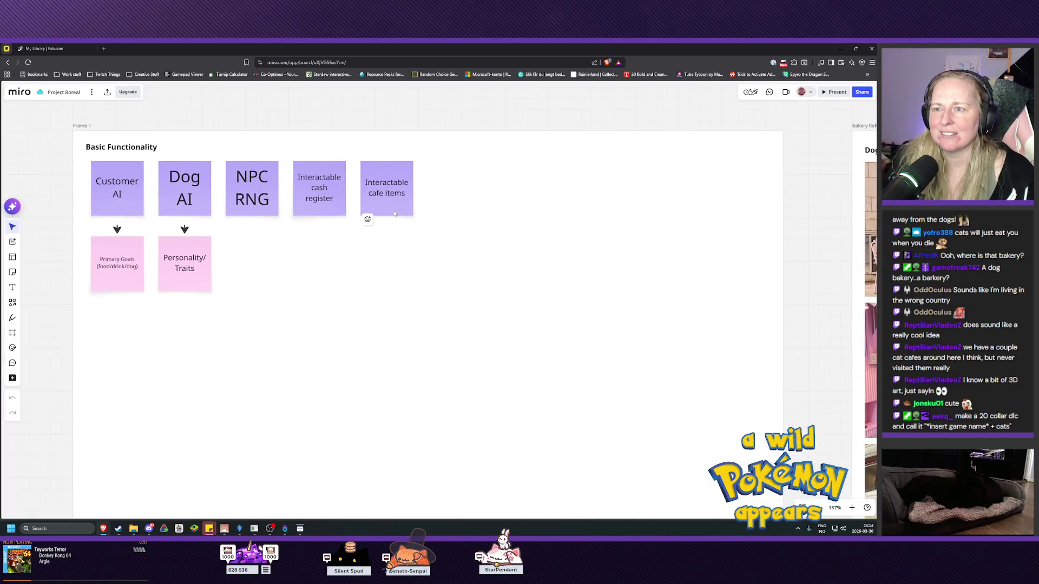
- Duplicate the Interactable cafe items sticky and retype the copy as 'Cat DLC'
left_click(379, 206)
mouse_move(379, 206)
left_mouse_down("alt")
mouse_move(406, 242)
mouse_move(437, 253)
left_mouse_up("alt")
left_click_drag(524, 257, 628, 231)
left_click(628, 233)
type("CAT DLC")
key("Escape")
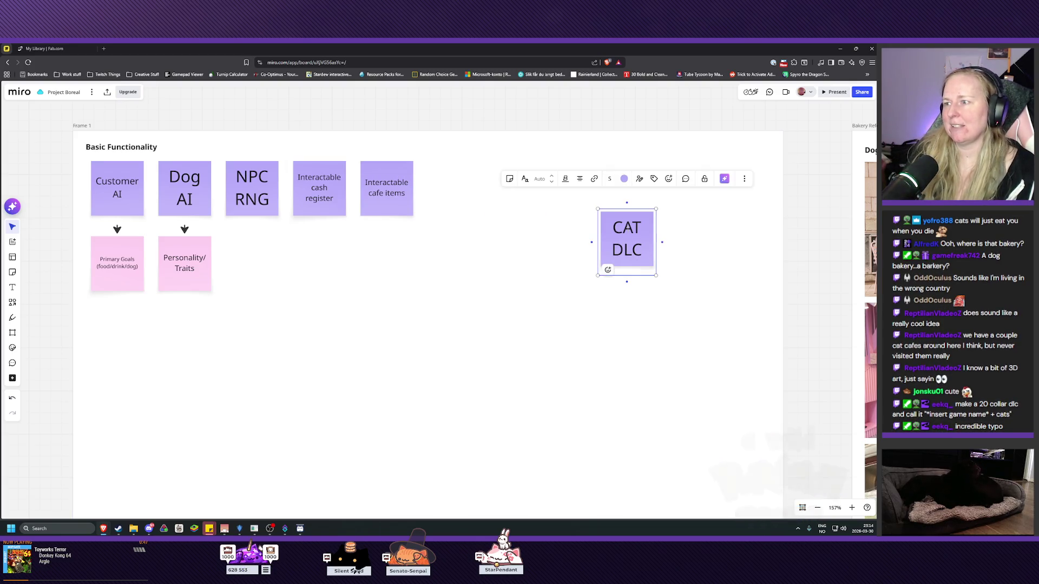
key("BackSpace")
key("BackSpace")
type("at")
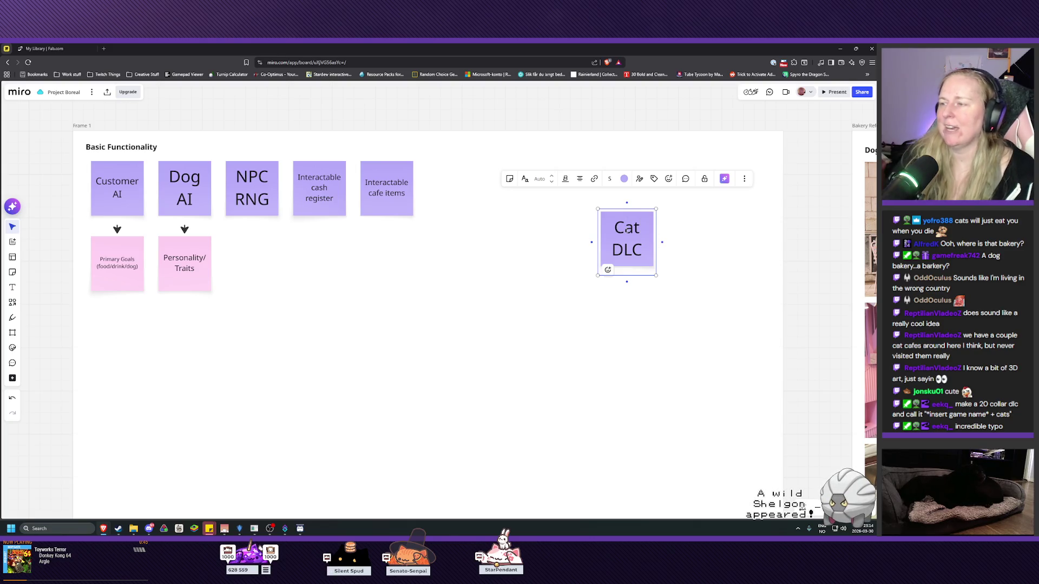
left_click(612, 301)
- Move the Cat DLC note to the Basic Functionality frame's top-right corner
left_click_drag(643, 240, 748, 180)
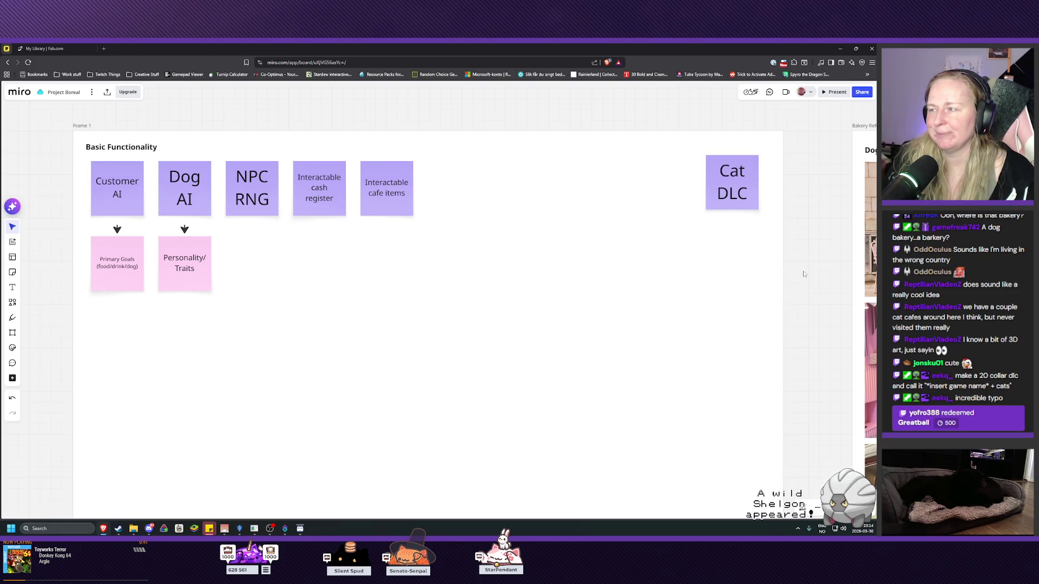
scroll(810, 257, "right", 5)
left_click(45, 50)
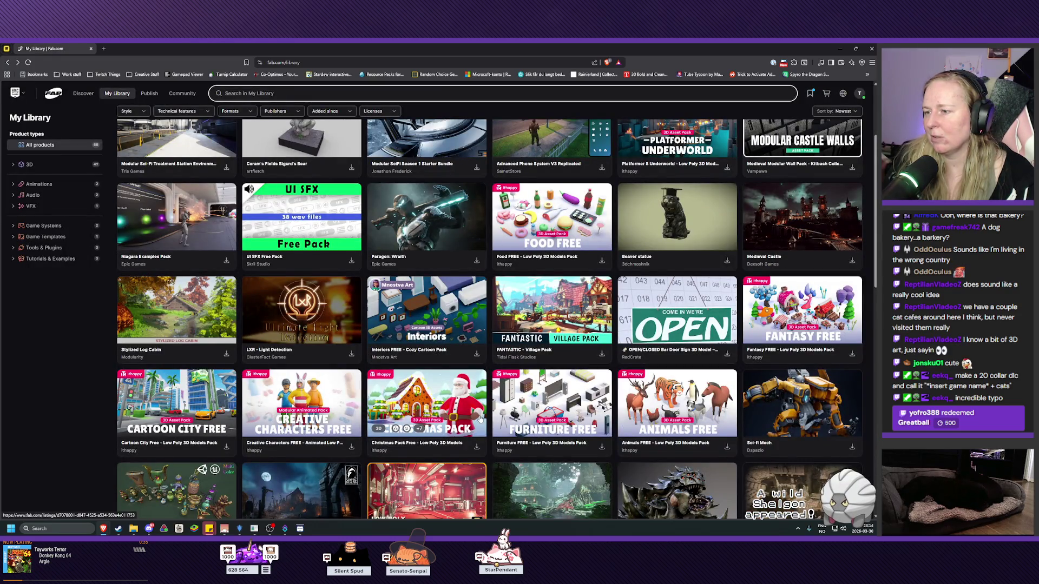
- Open the mature-flagged Food FREE pack and page its gallery to the coffee, burger and sushi image
scroll(629, 427, "up", 3)
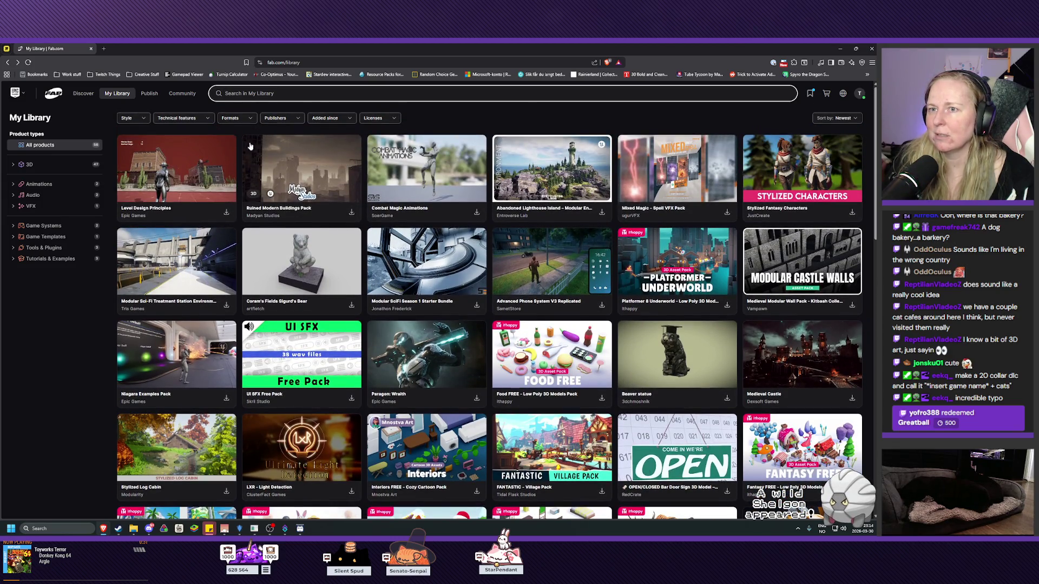
scroll(547, 295, "down", 2)
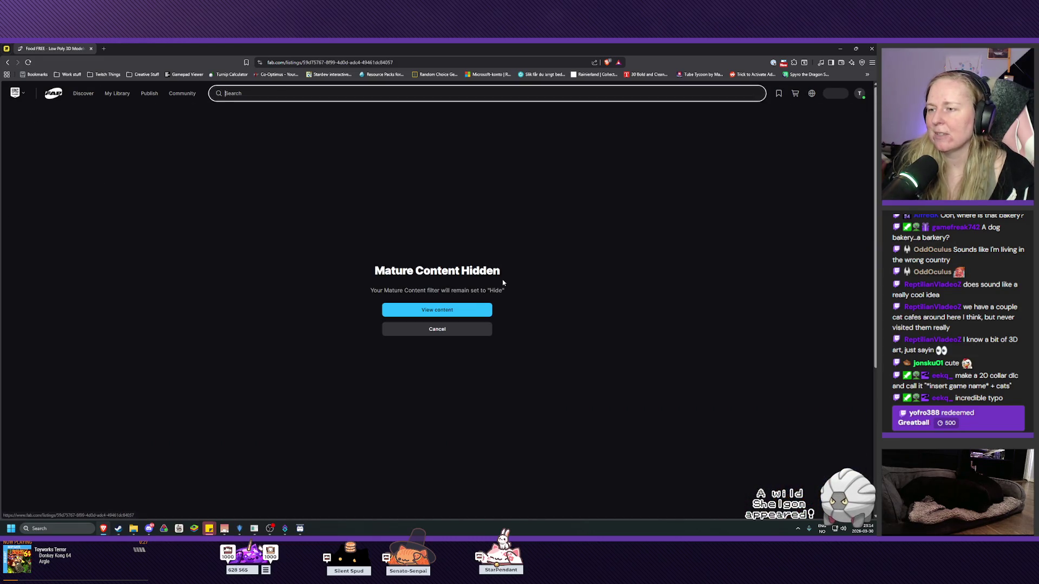
left_click(438, 308)
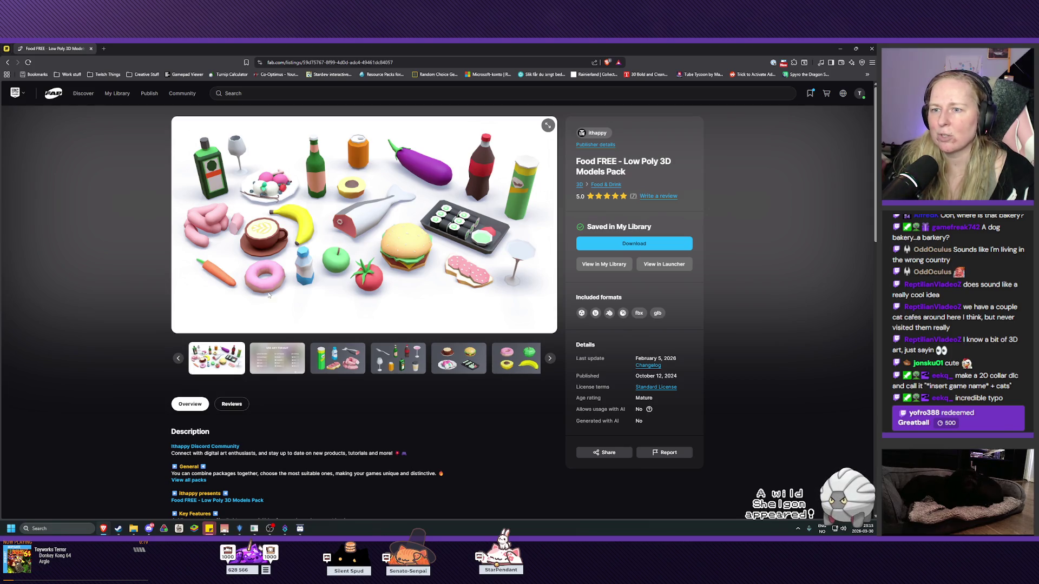
left_click(347, 364)
left_click(408, 359)
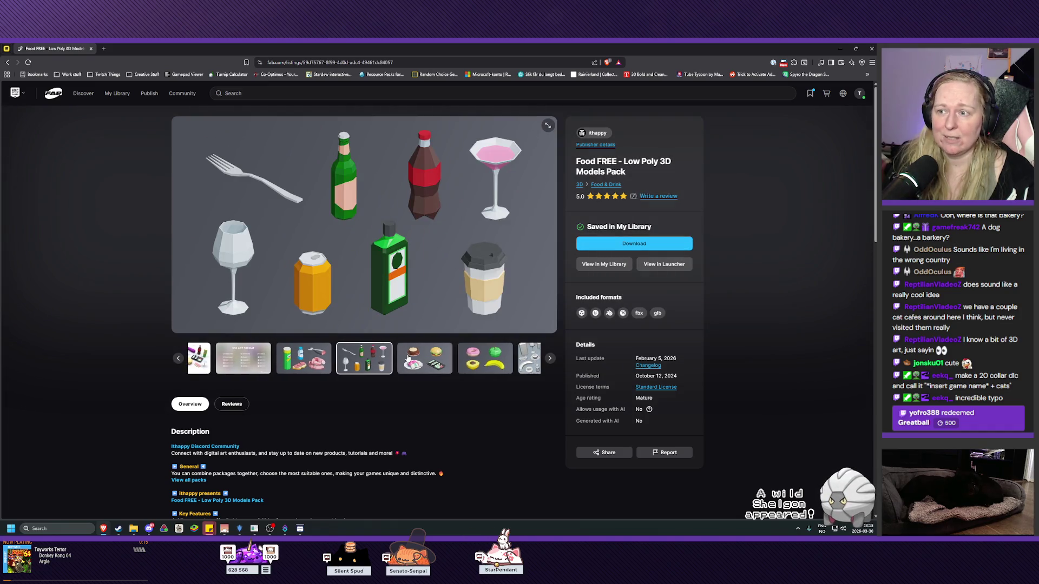
left_click(408, 360)
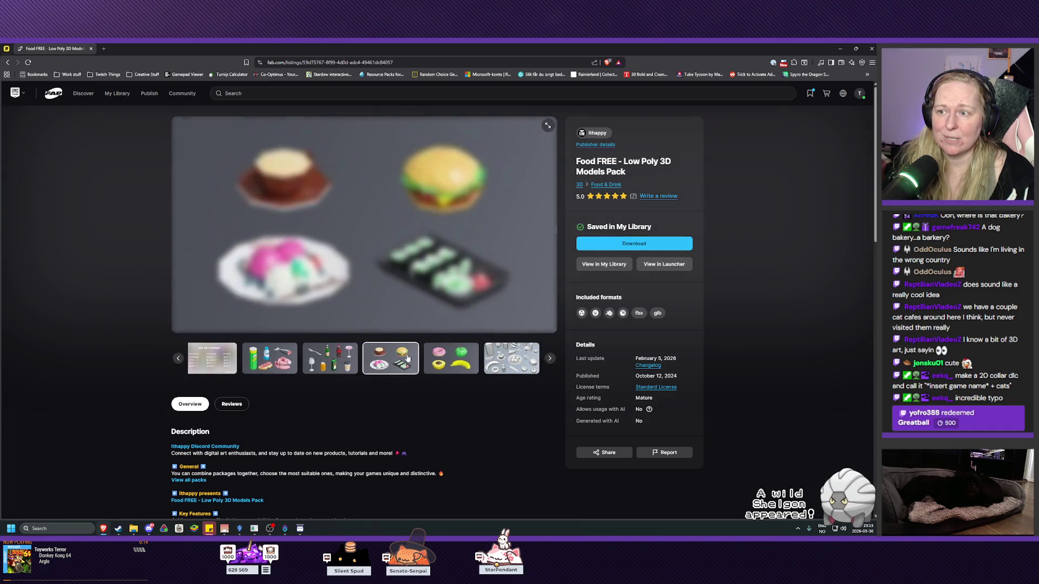
left_click(105, 50)
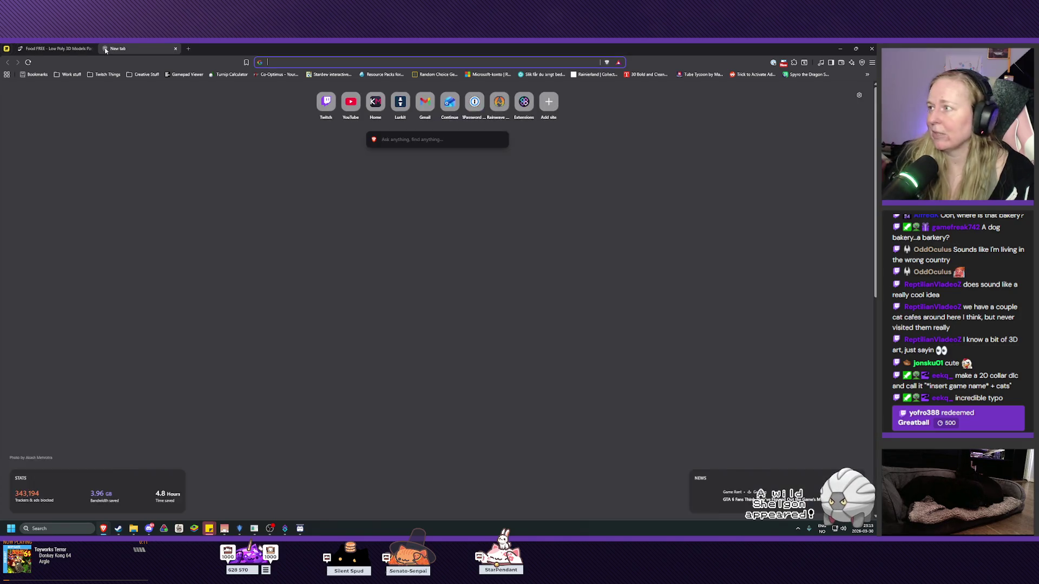
- Search 'dog bak' and open the Dog Bakery Stockholm website
type("dog bak")
key("Return")
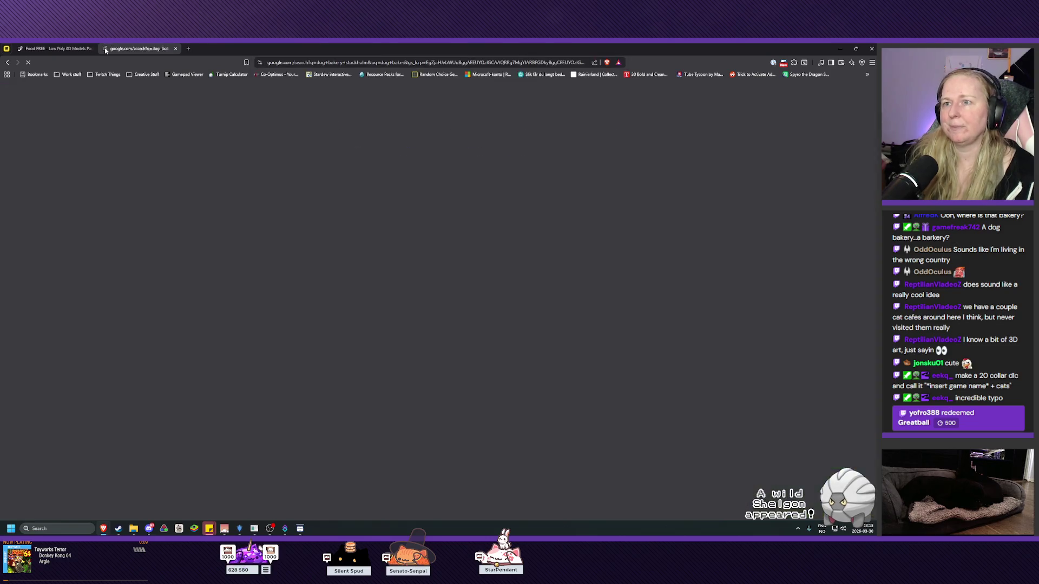
left_click(227, 195)
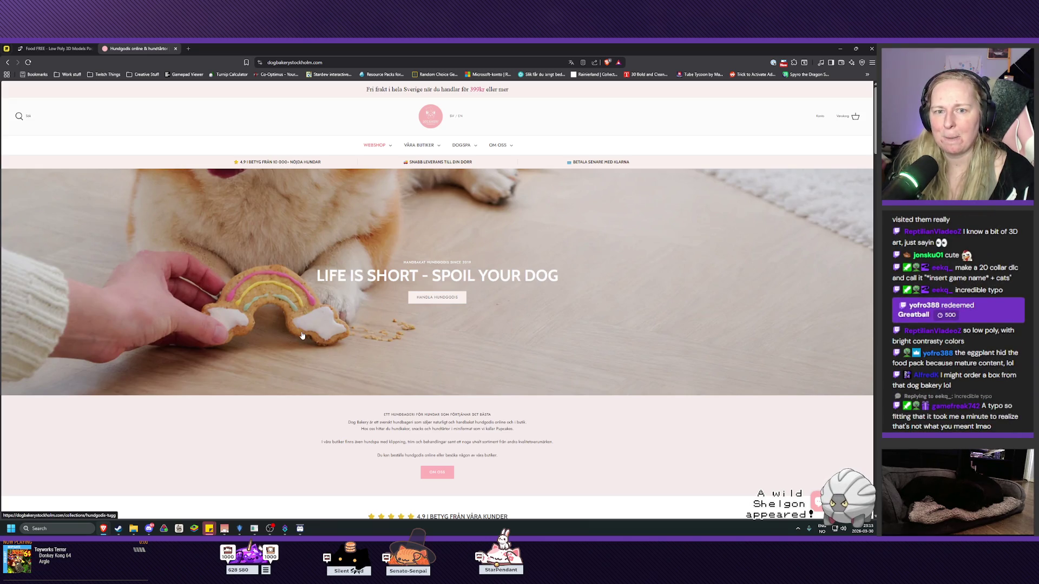
- Scroll the homepage's boxes, bestsellers and reviews, back to the top, then close the tab
scroll(419, 338, "down", 3)
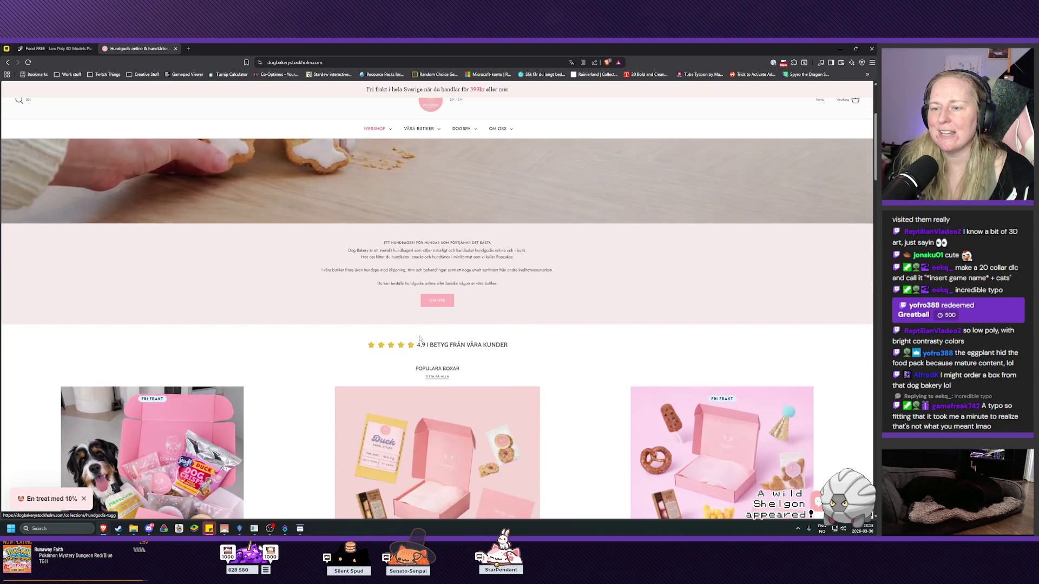
scroll(378, 335, "down", 2)
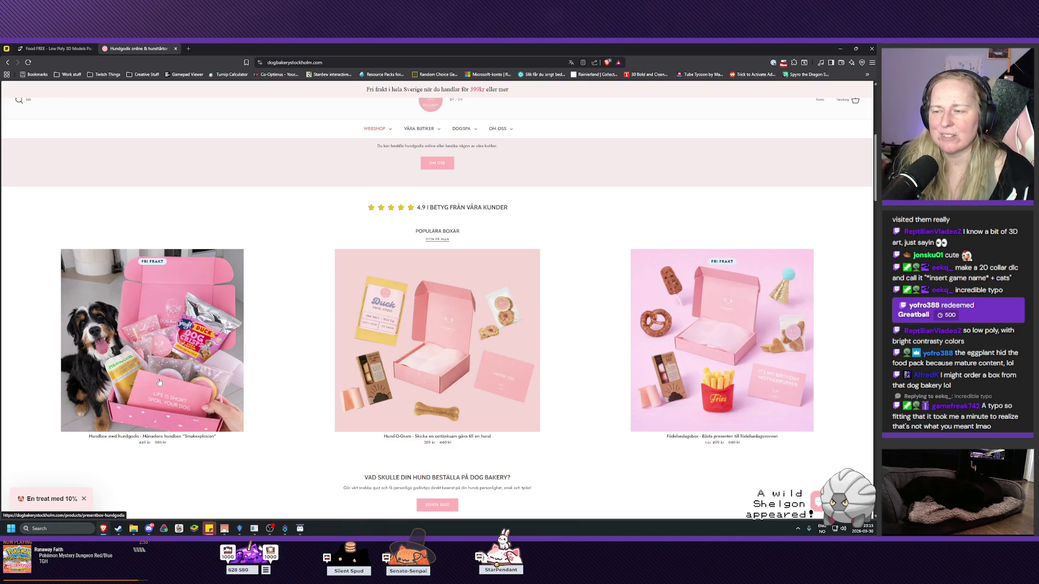
scroll(170, 390, "down", 1)
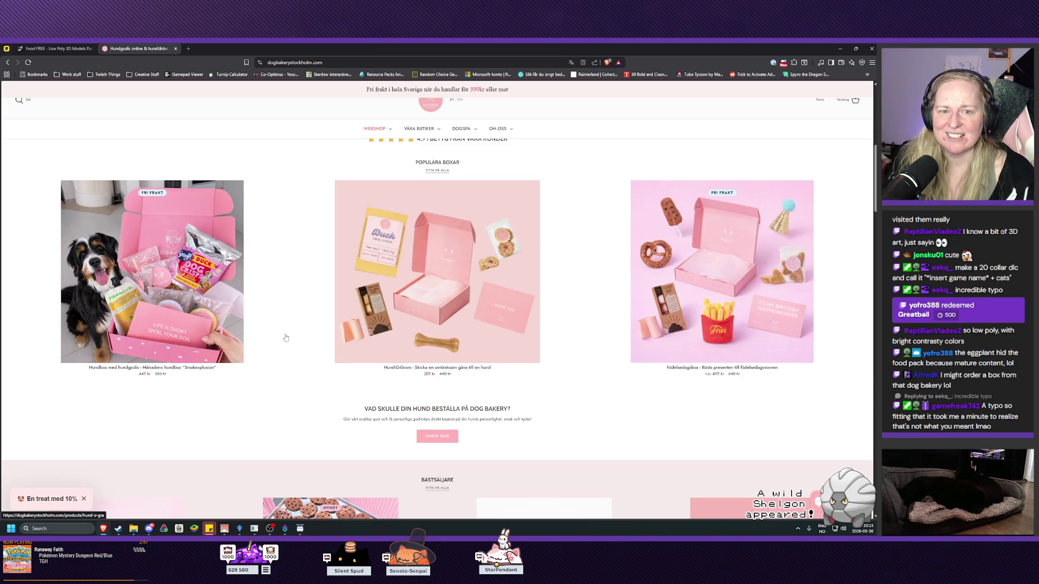
scroll(285, 338, "down", 1)
scroll(265, 340, "up", 3)
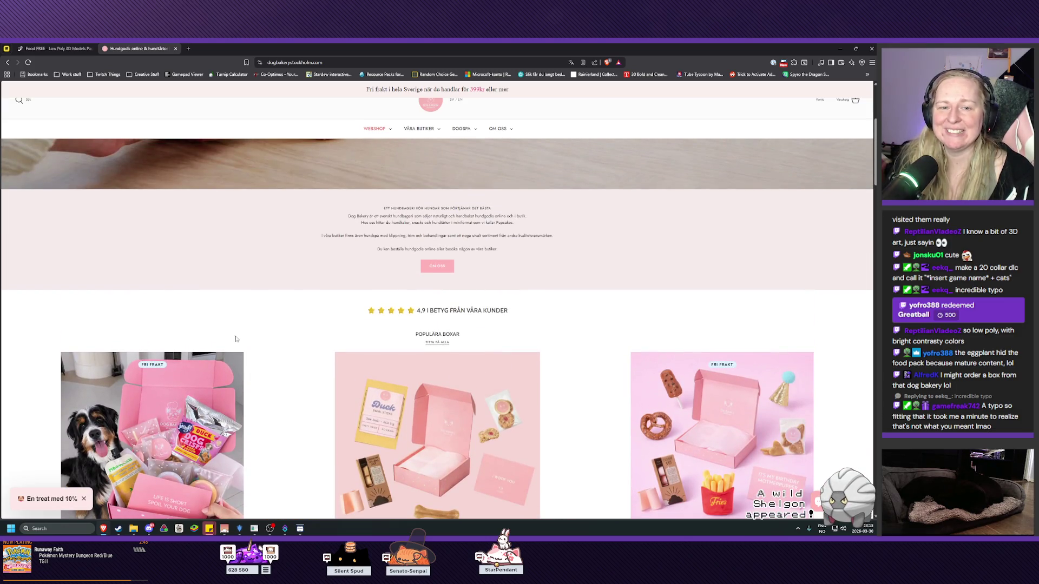
scroll(227, 334, "up", 3)
scroll(228, 331, "down", 10)
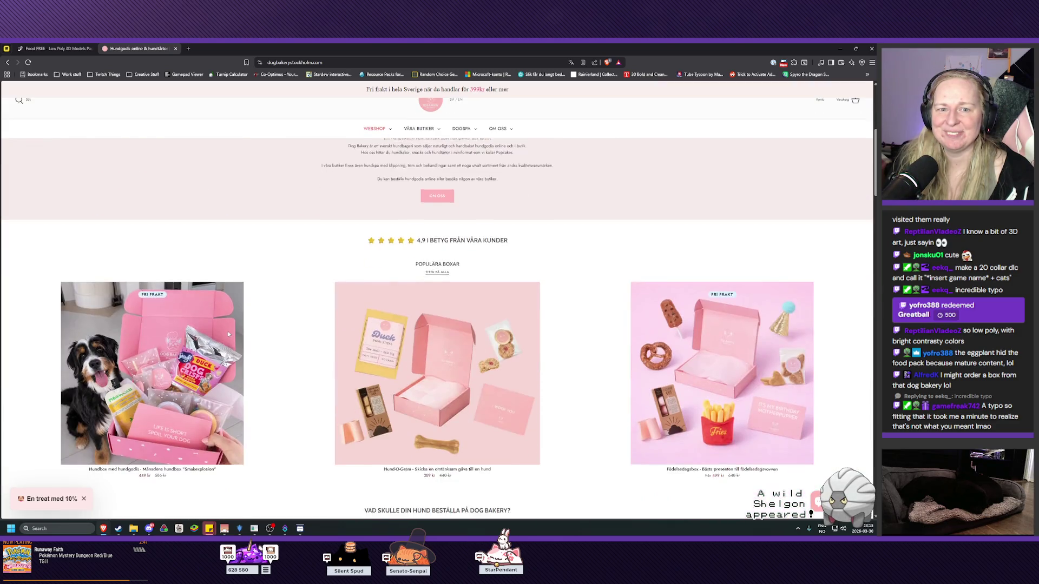
scroll(218, 330, "down", 10)
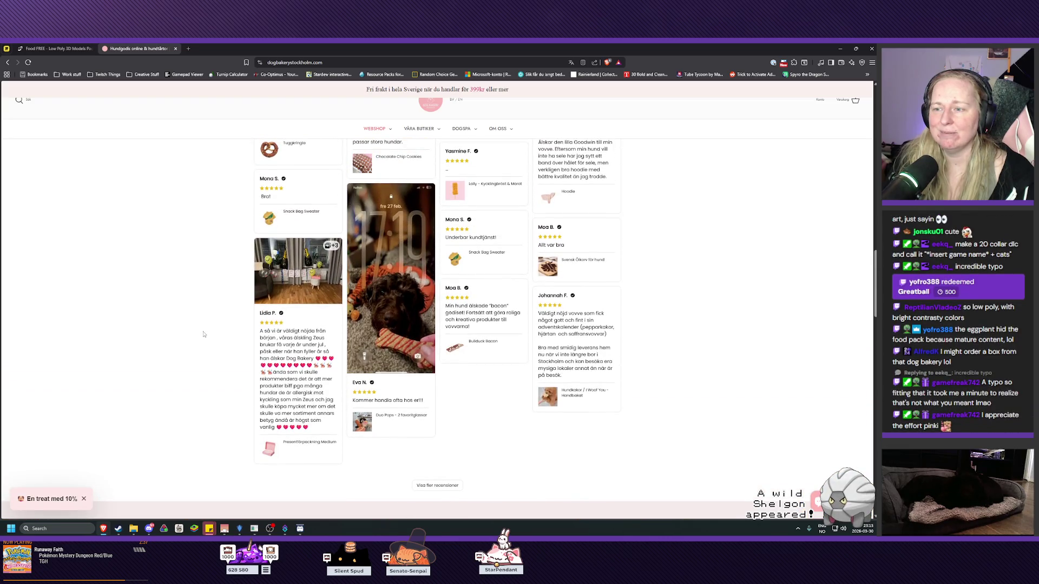
scroll(198, 332, "up", 15)
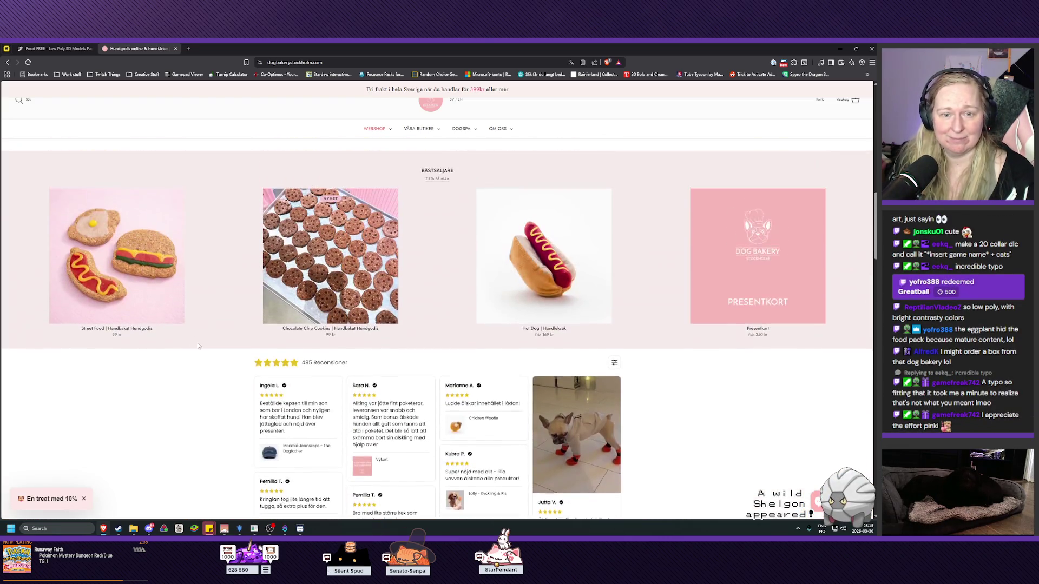
scroll(221, 341, "up", 3)
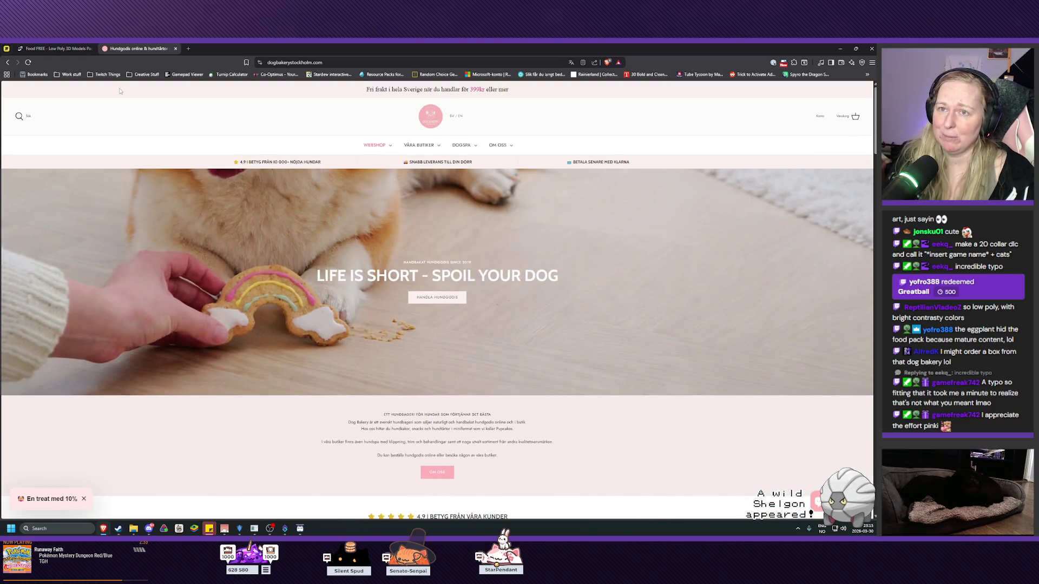
left_click(176, 48)
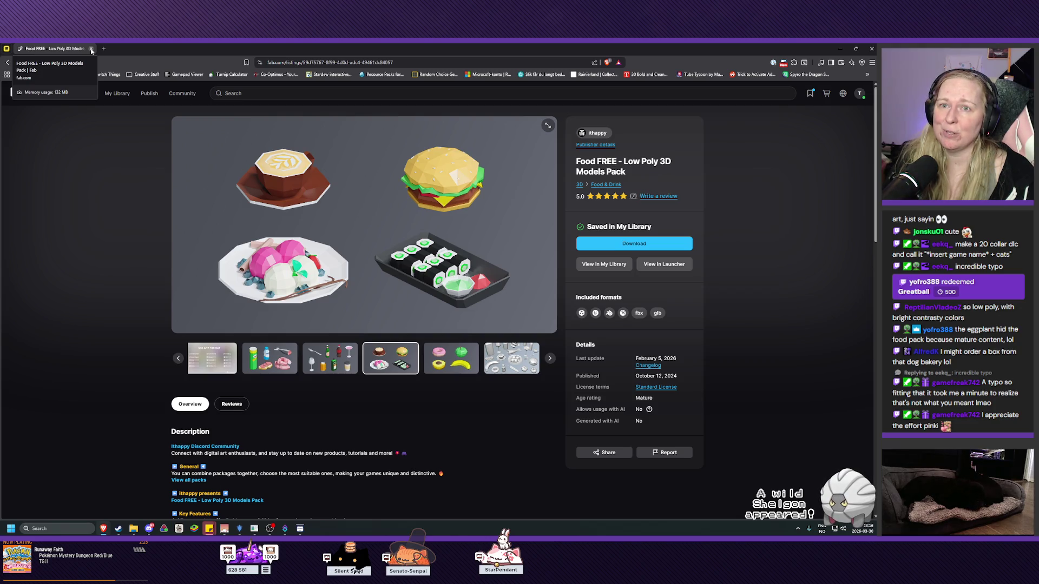
- Close the Fab Food FREE tab and the last Miro tab, shutting the browser
left_click(92, 49)
middle_click(7, 50)
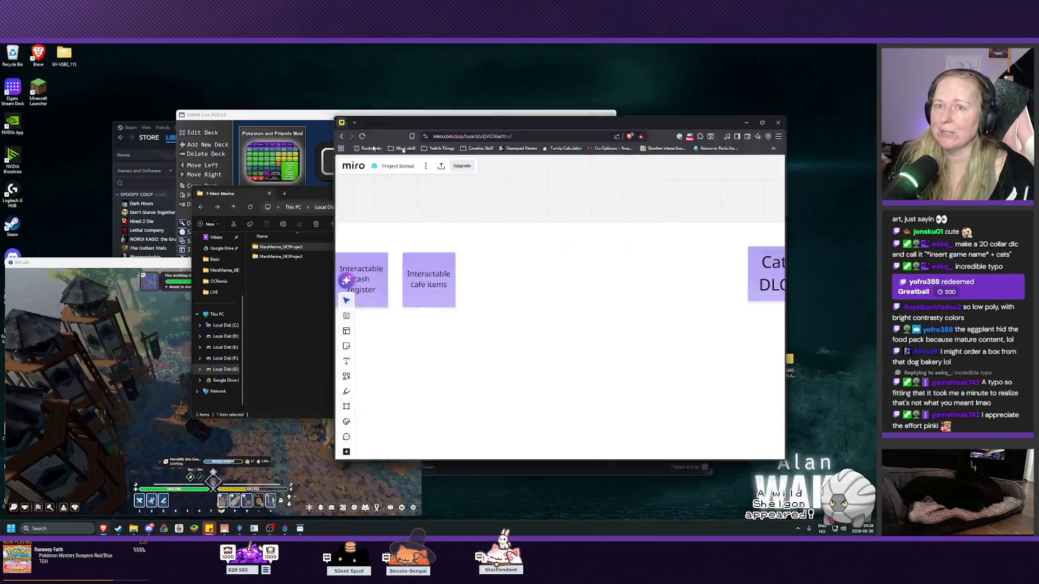